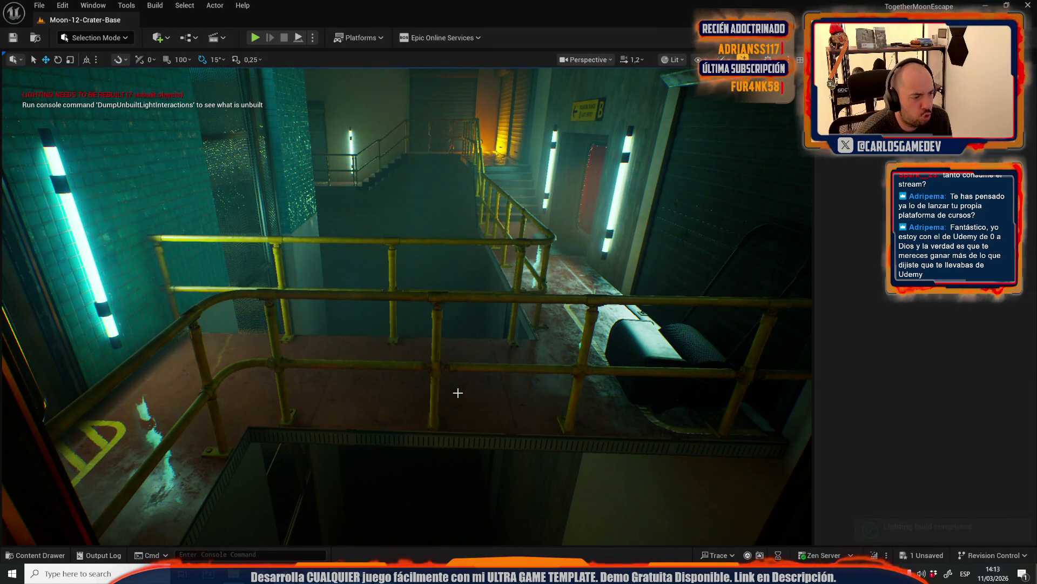
Save the level and its Moon-12-Crater-Base_BuiltData lighting data through Save All and Save Selected.
{"action": "left_click_drag", "start_coordinate": [457, 393], "coordinate": [458, 378]}
{"action": "key", "text": "ctrl+space"}
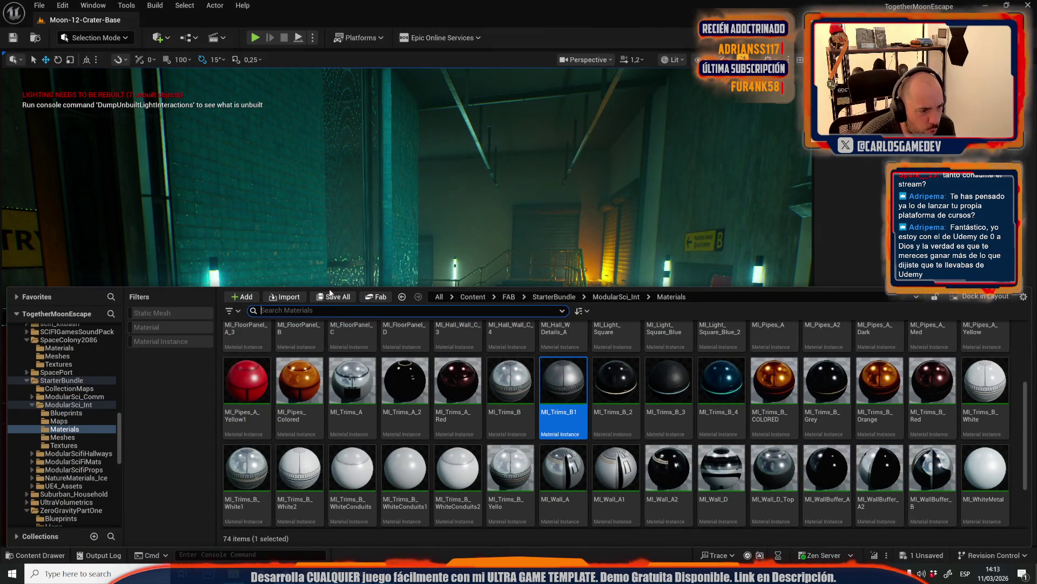
{"action": "left_click", "coordinate": [334, 296]}
{"action": "left_click", "coordinate": [581, 398]}
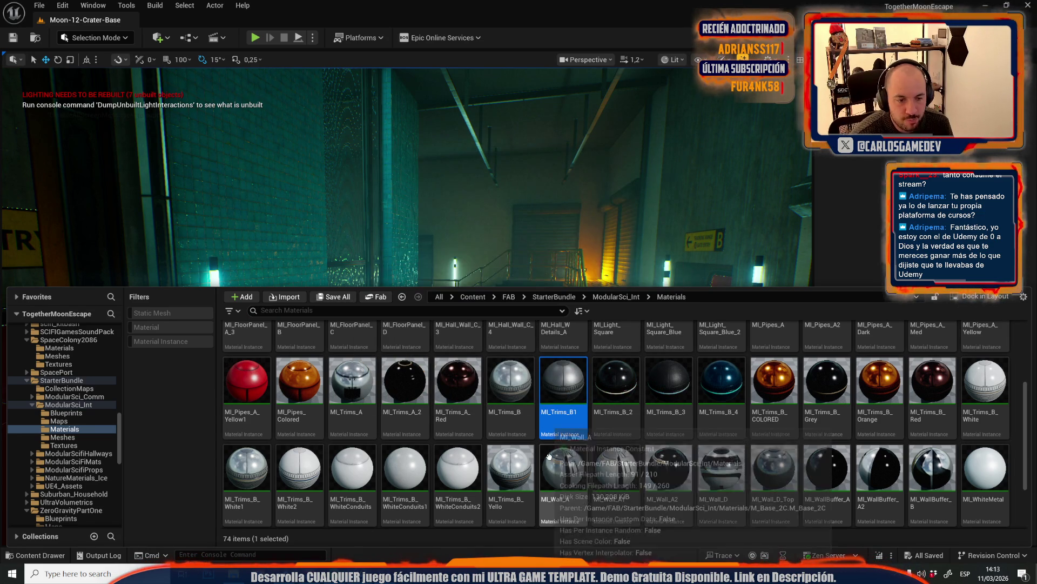
{"action": "mouse_move", "coordinate": [317, 204]}
{"action": "left_mouse_down"}
{"action": "mouse_move", "coordinate": [413, 175]}
{"action": "mouse_move", "coordinate": [413, 225]}
{"action": "left_mouse_up"}
{"action": "scroll", "coordinate": [416, 214], "scroll_direction": "down", "scroll_amount": 2}
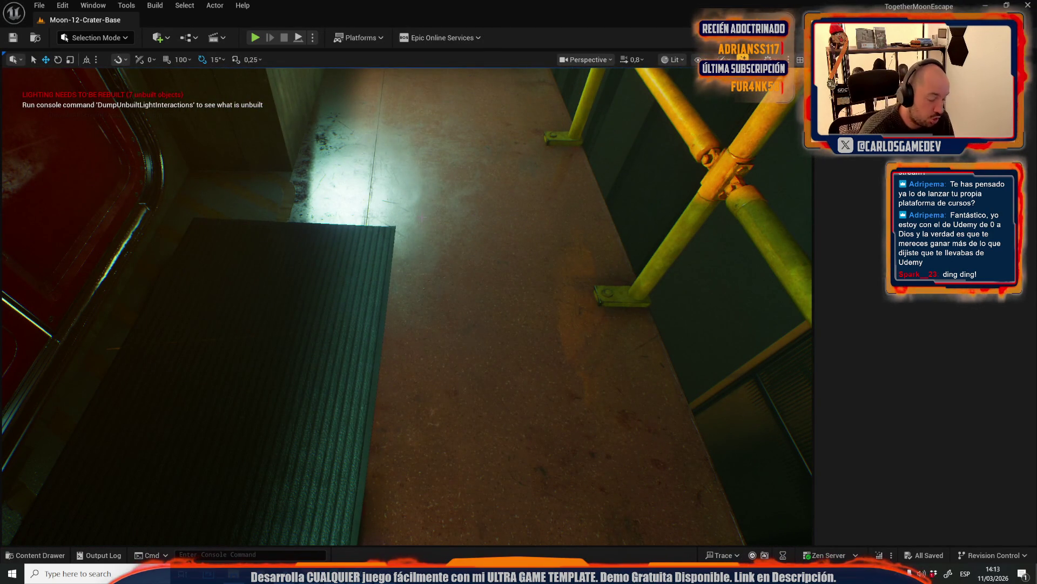
Play the level and walk down the stairwell toward the lit corridor and red door.
{"action": "key", "text": "alt+p"}
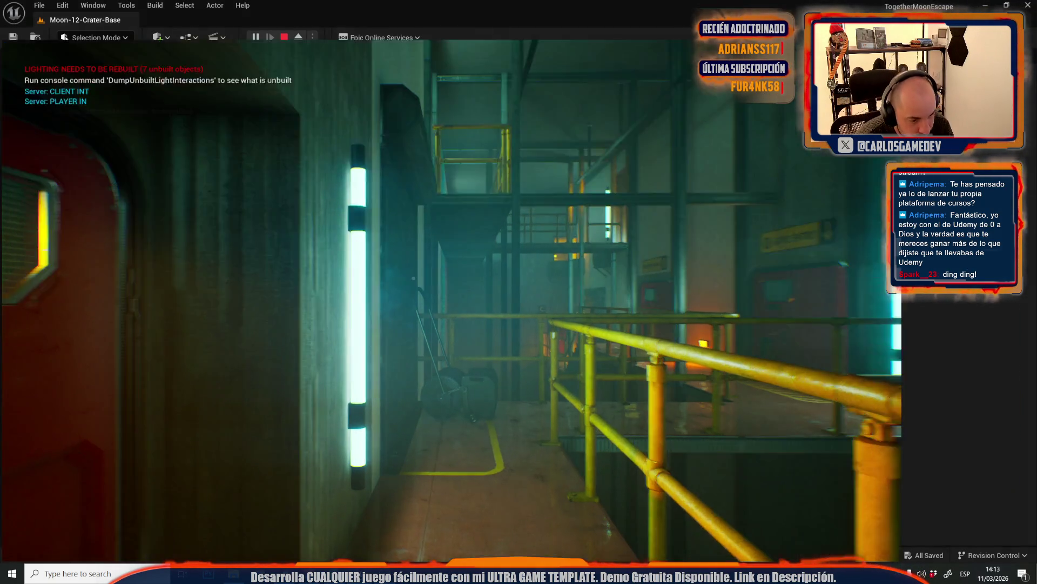
{"action": "key", "text": "w"}
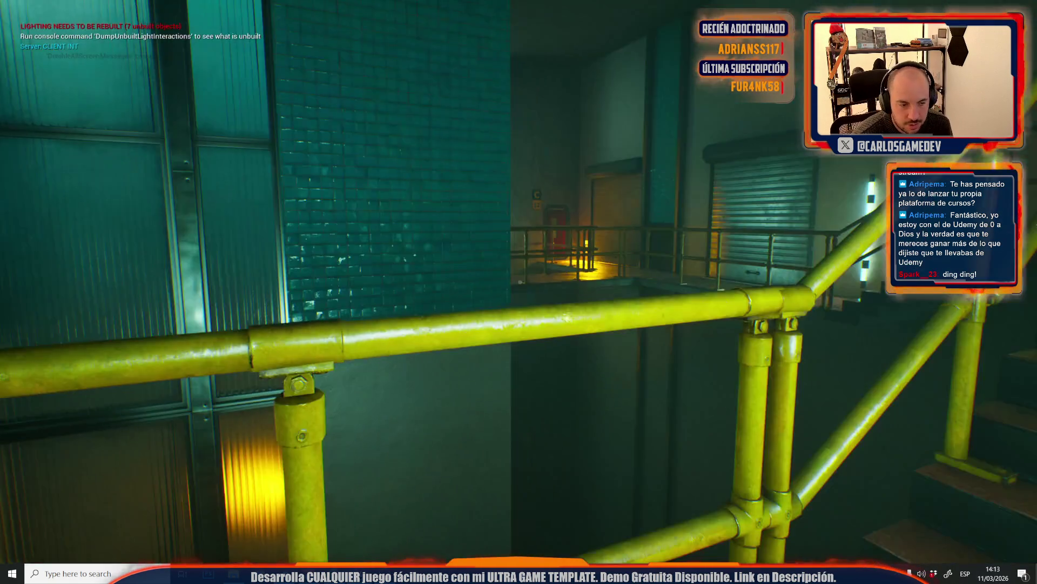
{"action": "key", "text": "w"}
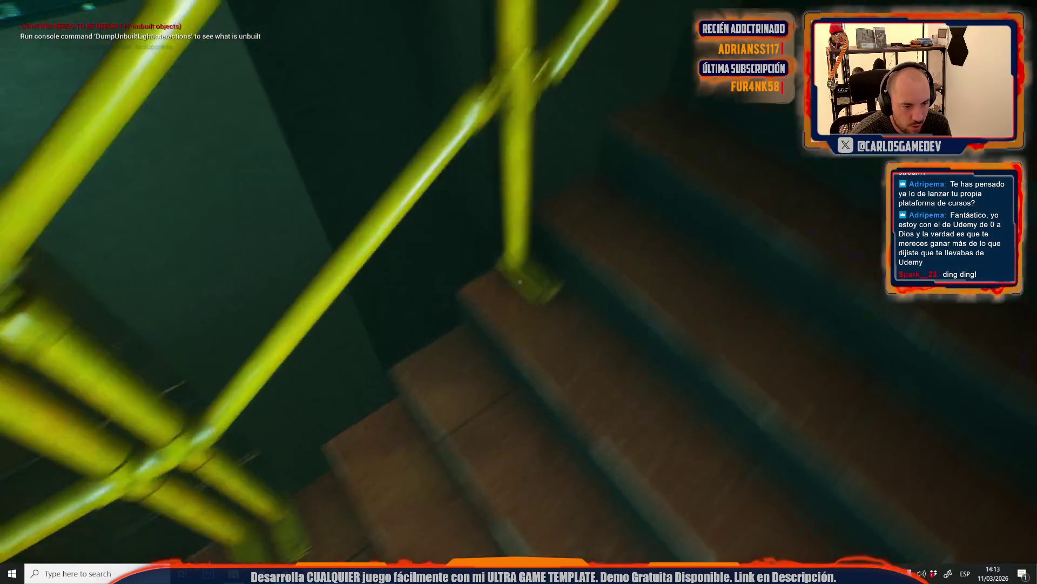
{"action": "key", "text": "w"}
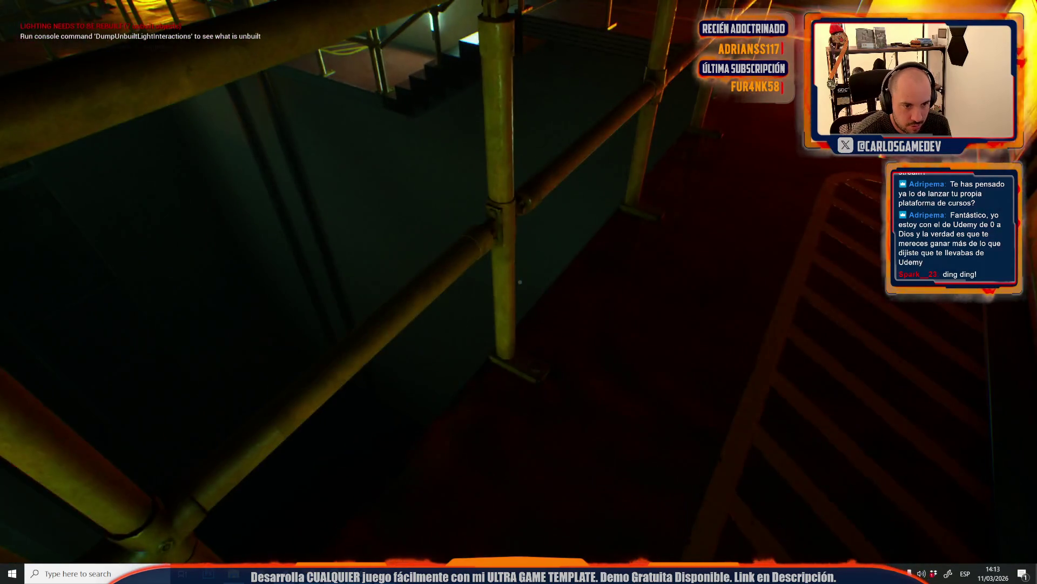
{"action": "key", "text": "w"}
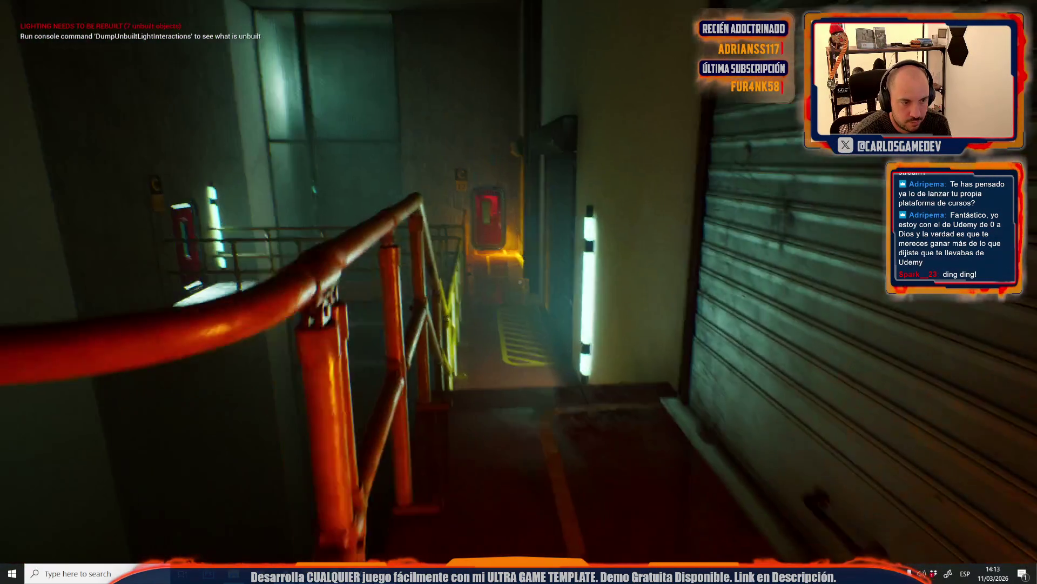
{"action": "key", "text": "w"}
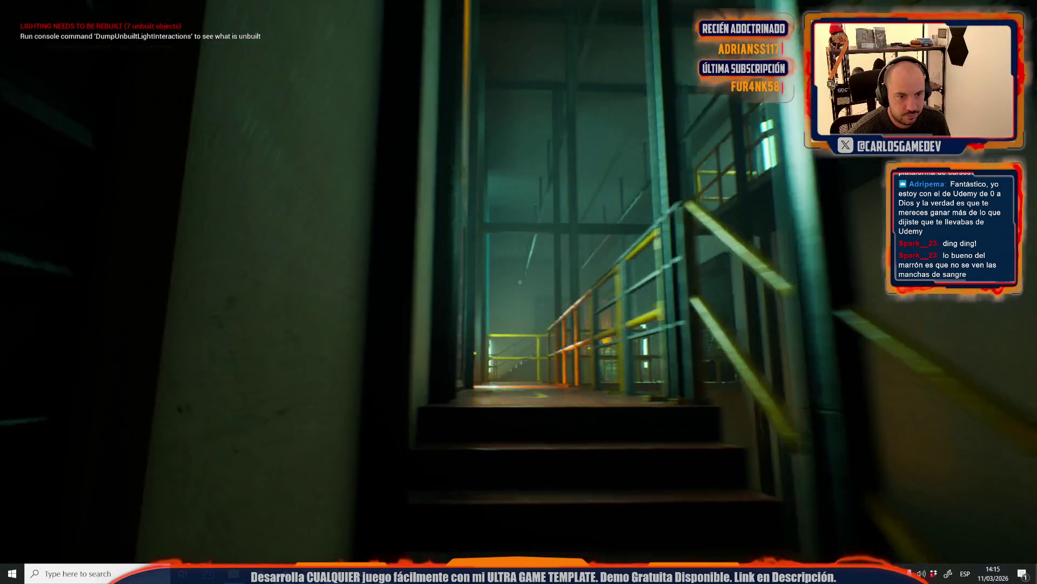
Stop play-testing and duplicate the wall's CoroBlackPlaster material as CoroBlackPlaster1.
{"action": "key", "text": "Escape"}
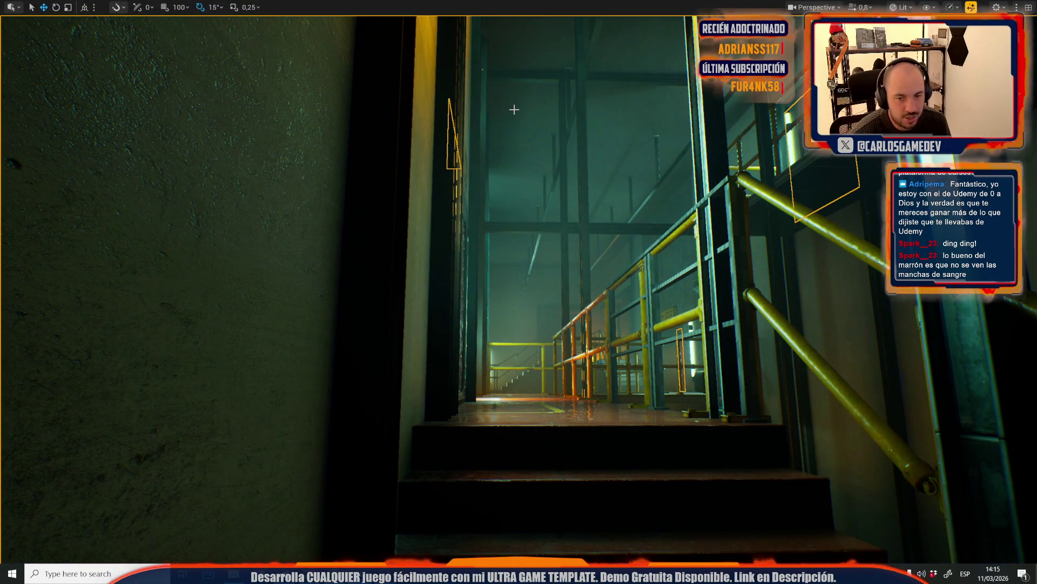
{"action": "key", "text": "F11"}
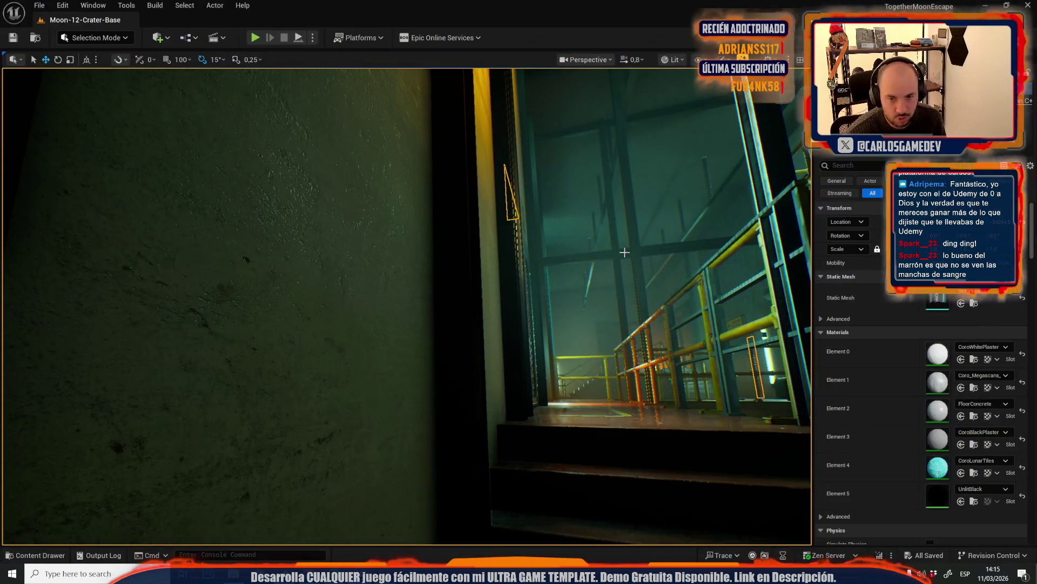
{"action": "left_click", "coordinate": [974, 444]}
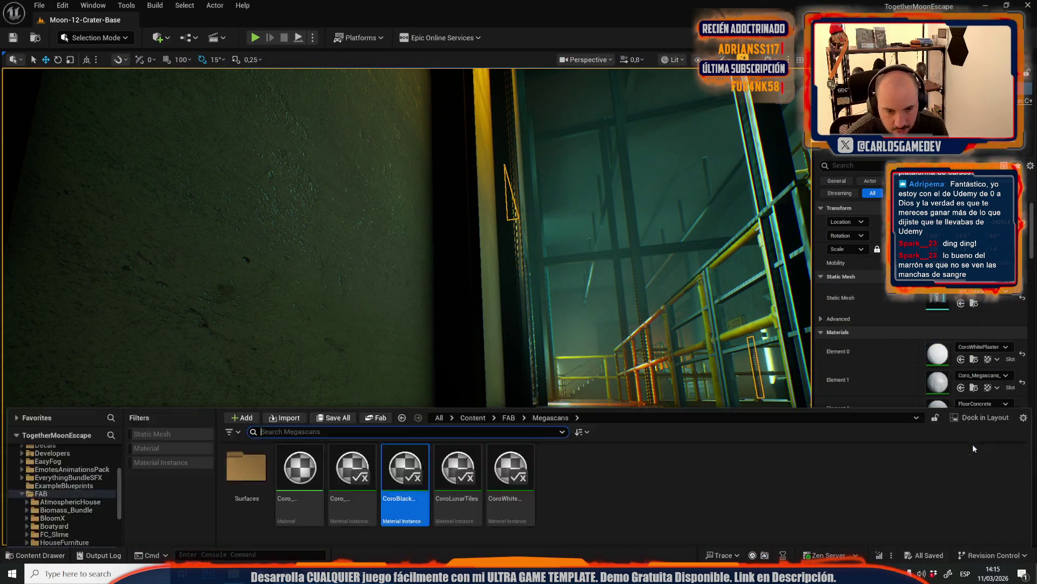
{"action": "right_click", "coordinate": [384, 357]}
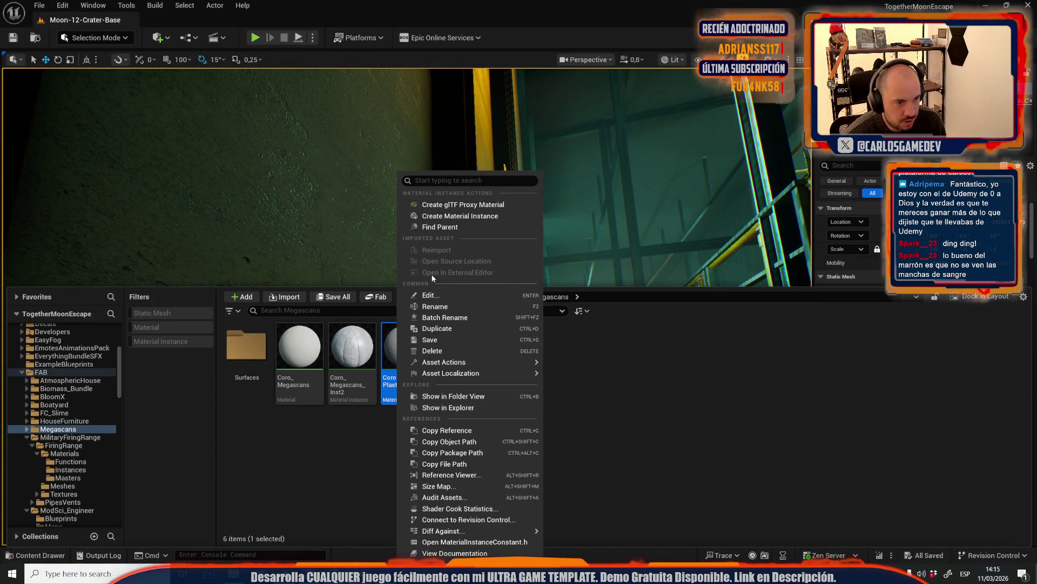
{"action": "left_click", "coordinate": [436, 327]}
{"action": "key", "text": "Return"}
Open CoroBlackPlaster1 for editing in a small floating material editor.
{"action": "left_click_drag", "start_coordinate": [436, 227], "coordinate": [378, 232]}
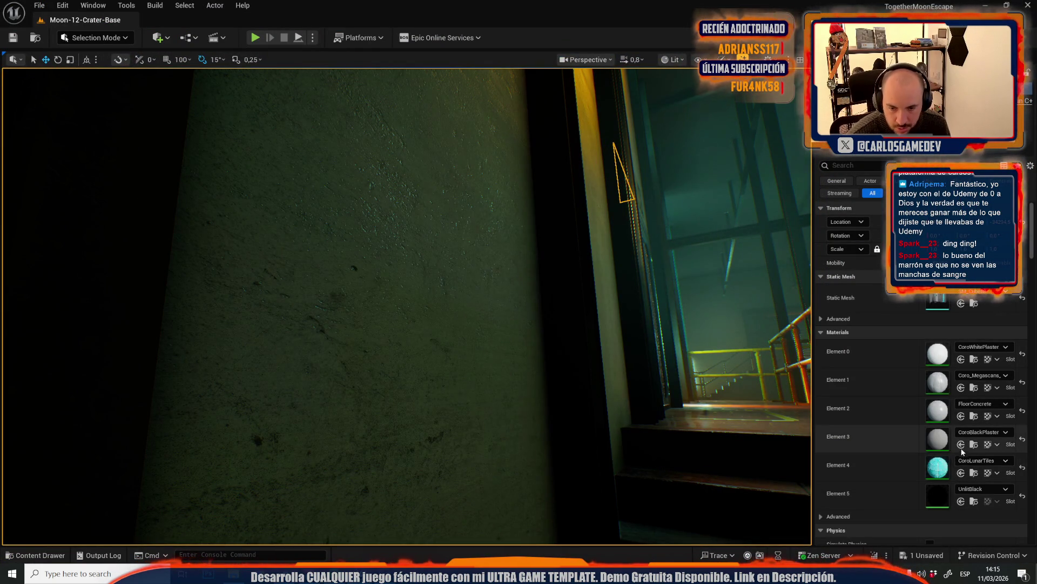
{"action": "double_click", "coordinate": [937, 441]}
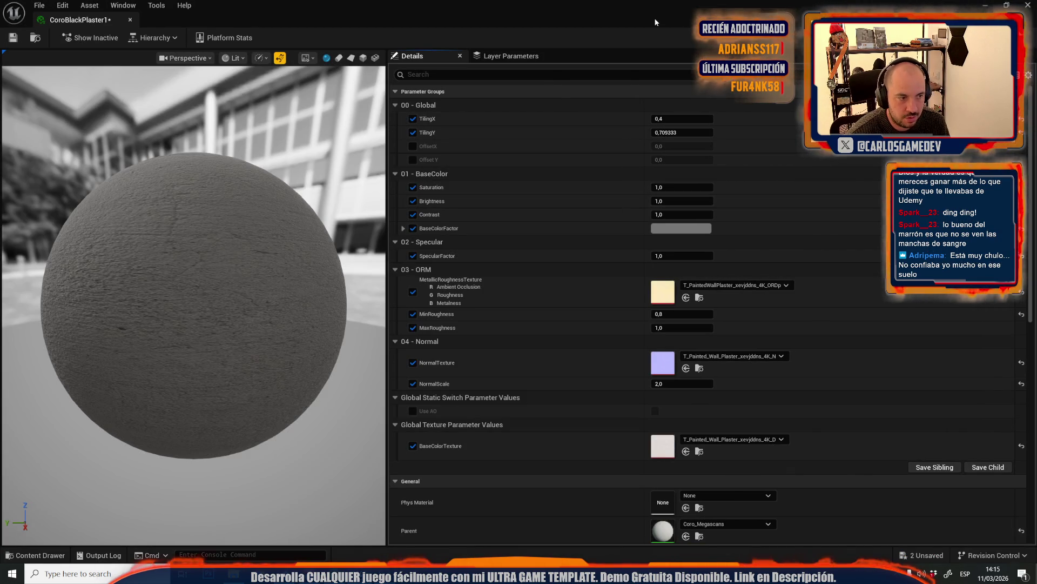
{"action": "left_click_drag", "start_coordinate": [519, 20], "coordinate": [287, 58]}
Set CoroBlackPlaster1's base colour Value to 0.02 (hex 262626FF) and save the material.
{"action": "scroll", "coordinate": [321, 170], "scroll_direction": "down", "scroll_amount": 2}
{"action": "left_click", "coordinate": [364, 183]}
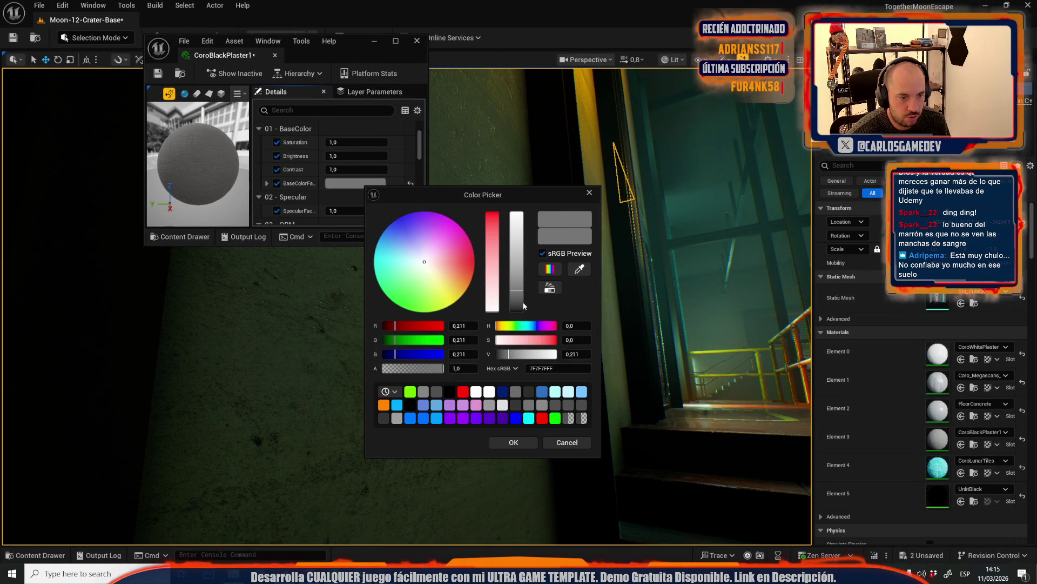
{"action": "left_click_drag", "start_coordinate": [546, 340], "coordinate": [518, 339]}
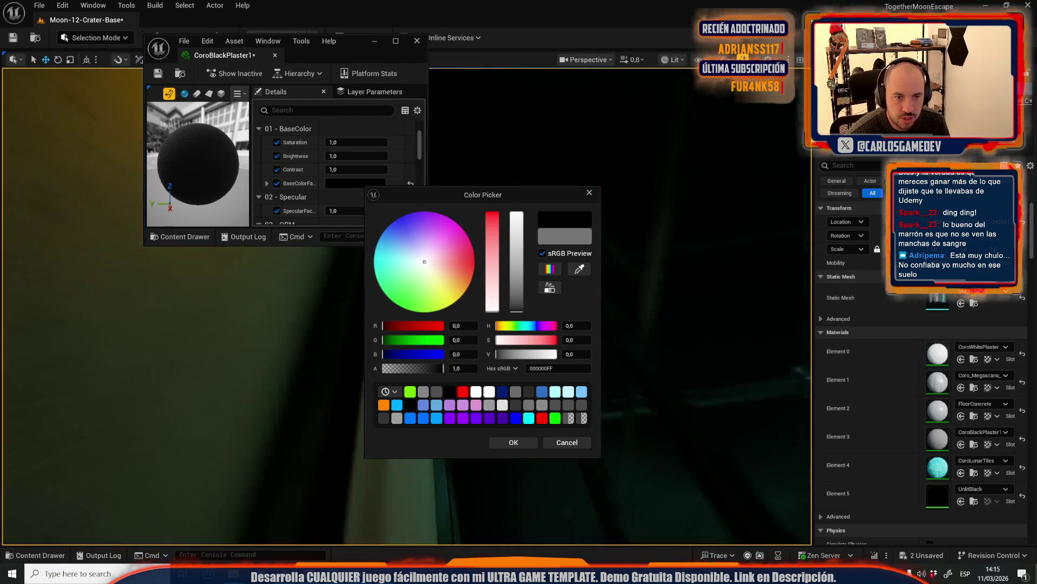
{"action": "key", "text": "alt+3"}
{"action": "key", "text": "alt+4"}
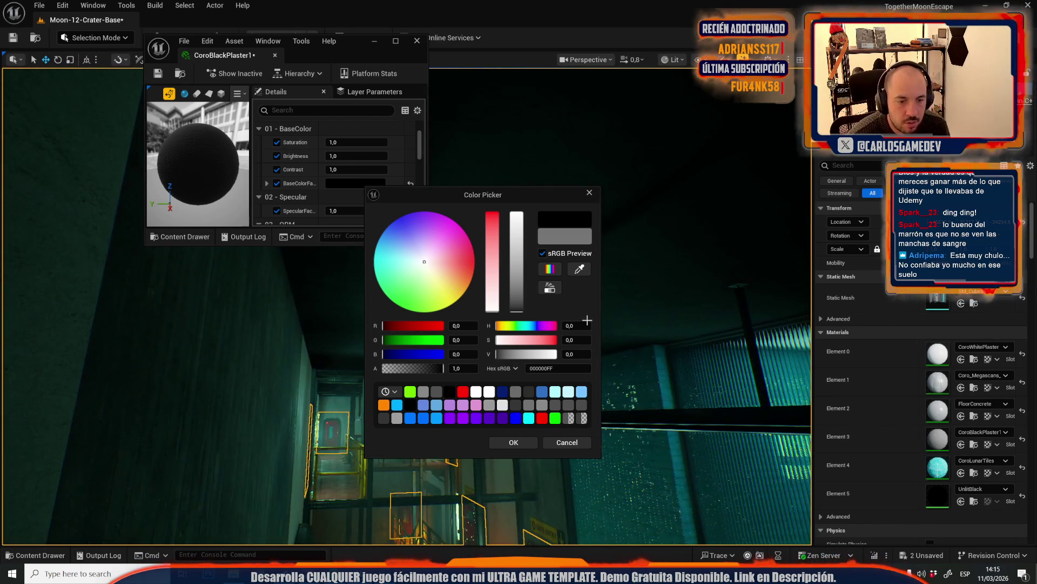
{"action": "left_click_drag", "start_coordinate": [518, 312], "coordinate": [513, 309]}
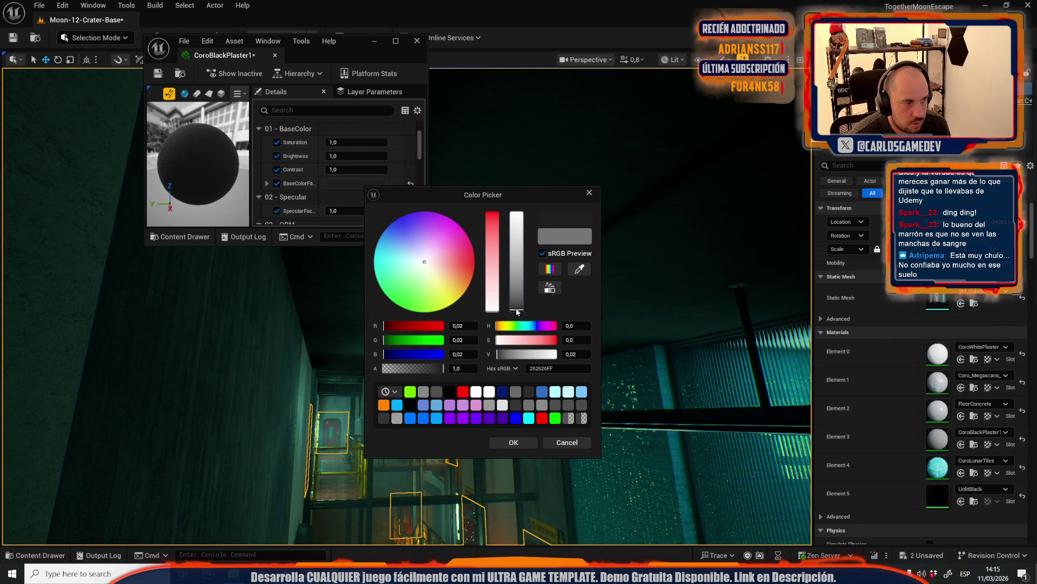
{"action": "left_click", "coordinate": [513, 441]}
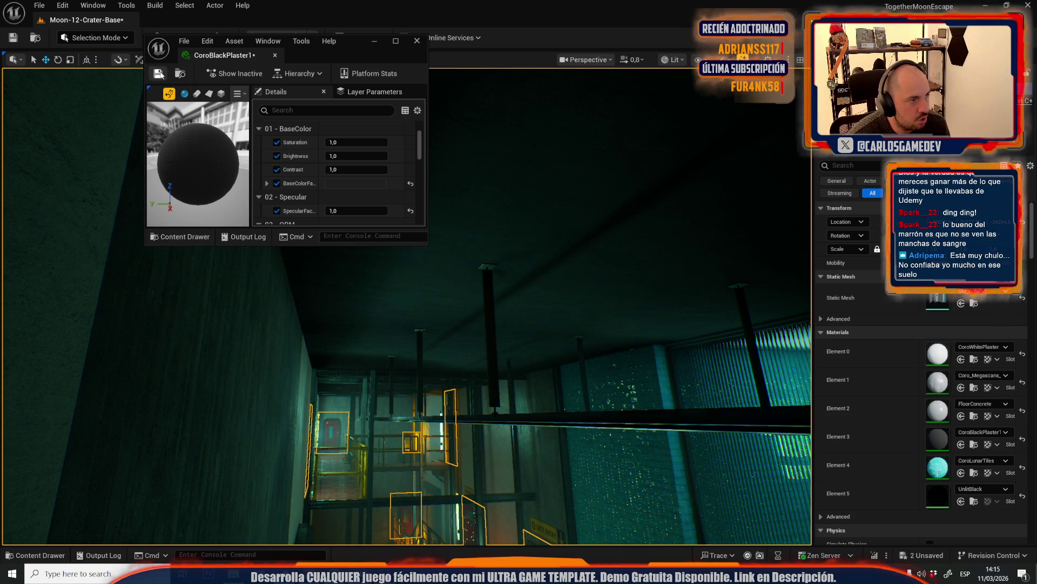
{"action": "left_click", "coordinate": [159, 73]}
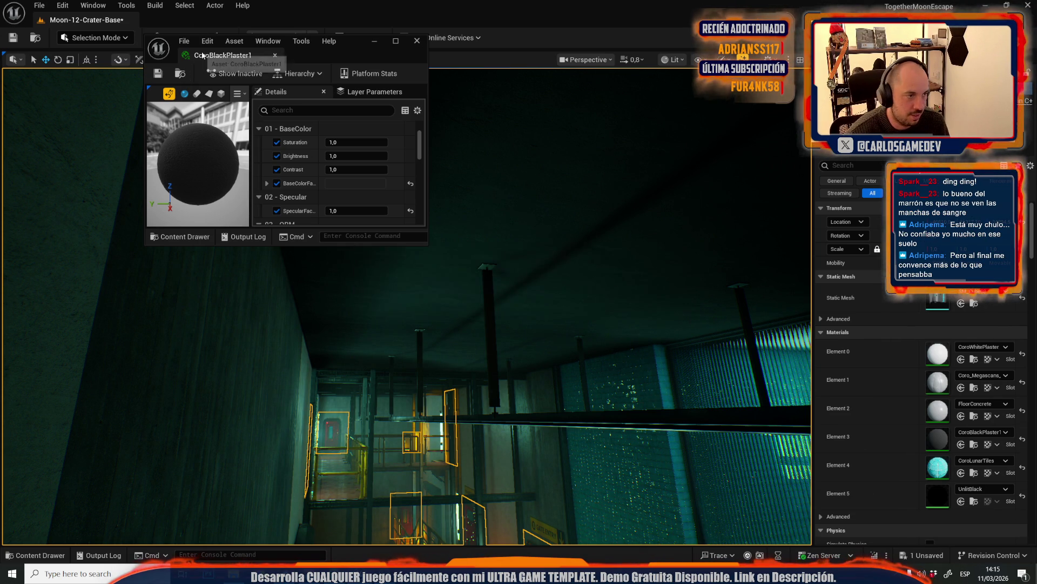
Play-test the level to check the darker wall, then select the ceiling beam above the walkway.
{"action": "left_click", "coordinate": [417, 231]}
{"action": "mouse_move", "coordinate": [416, 232]}
{"action": "left_mouse_down"}
{"action": "mouse_move", "coordinate": [419, 219]}
{"action": "mouse_move", "coordinate": [482, 254]}
{"action": "mouse_move", "coordinate": [448, 241]}
{"action": "left_mouse_up"}
{"action": "scroll", "coordinate": [454, 242], "scroll_direction": "up", "scroll_amount": 1}
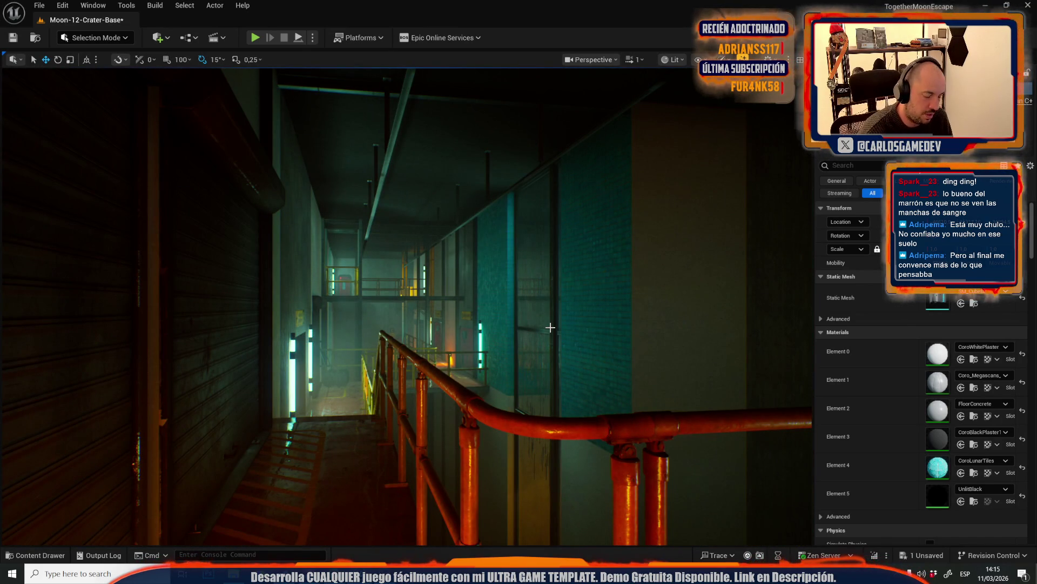
{"action": "key", "text": "alt+p"}
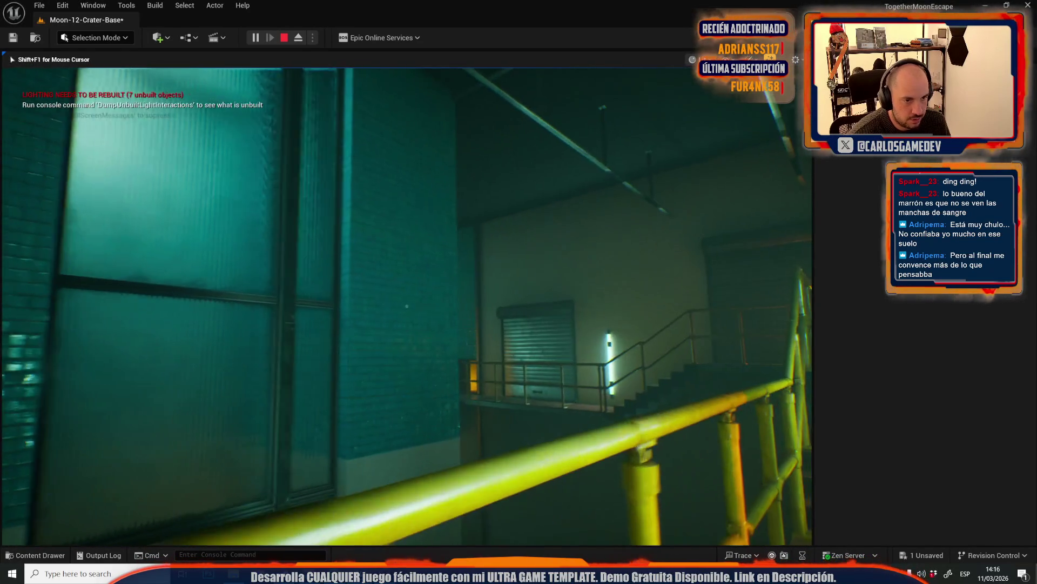
{"action": "key", "text": "Escape"}
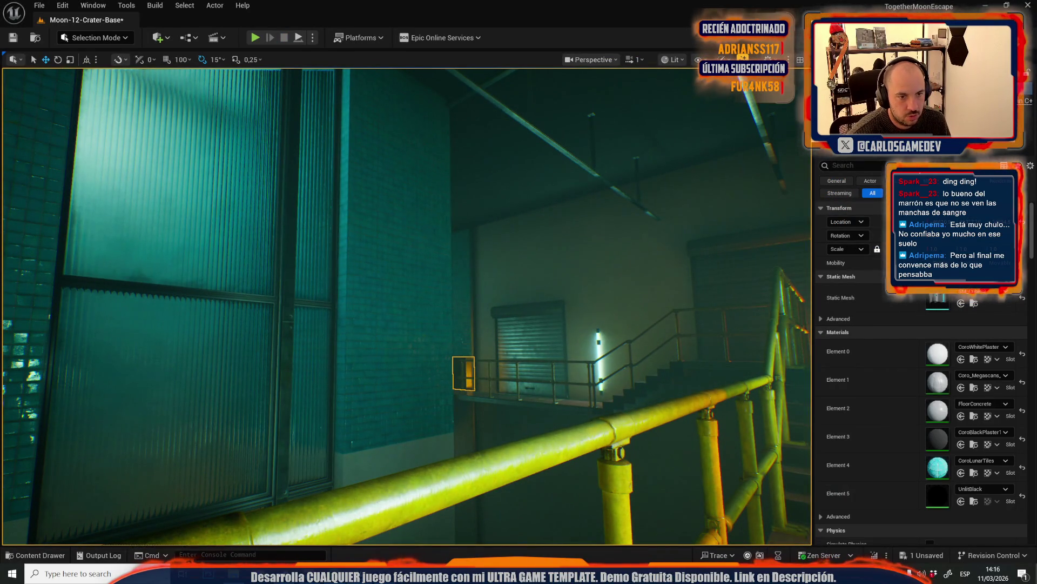
{"action": "left_click", "coordinate": [562, 149]}
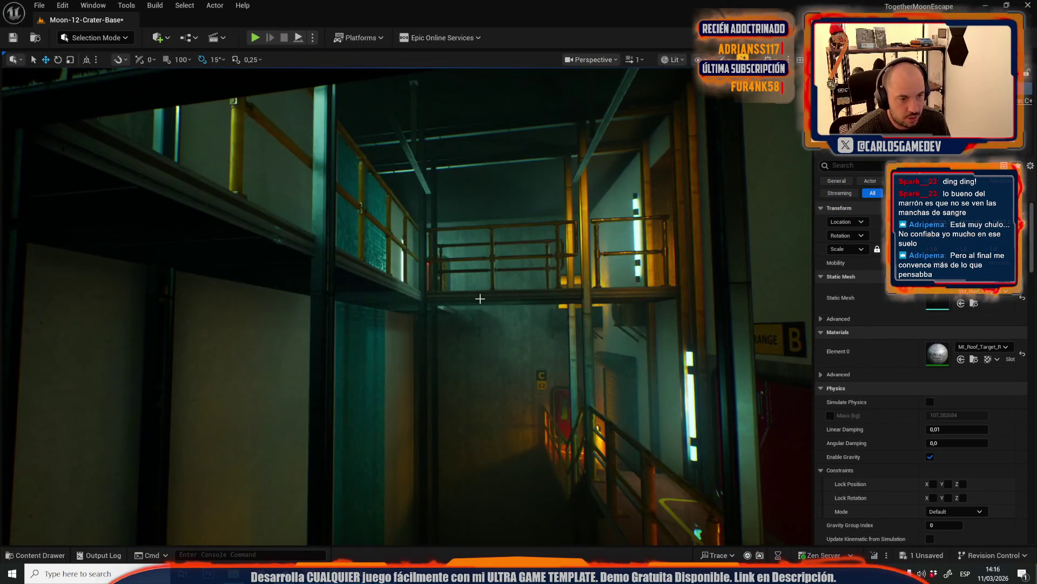
Frame the selected beam and slide the beam-and-post support sideways under the walkway.
{"action": "key", "text": "f"}
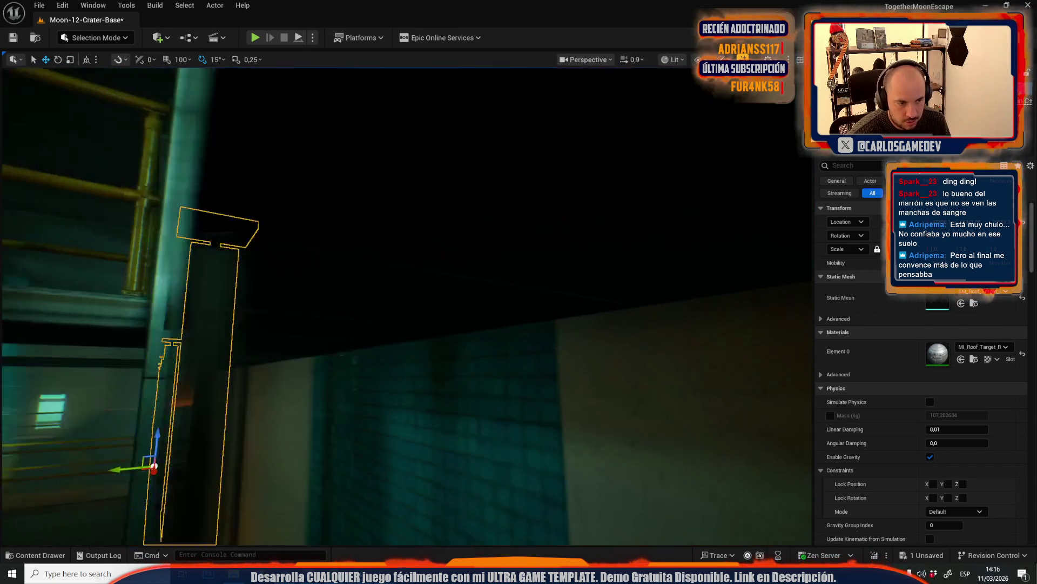
{"action": "key", "text": "alt+3"}
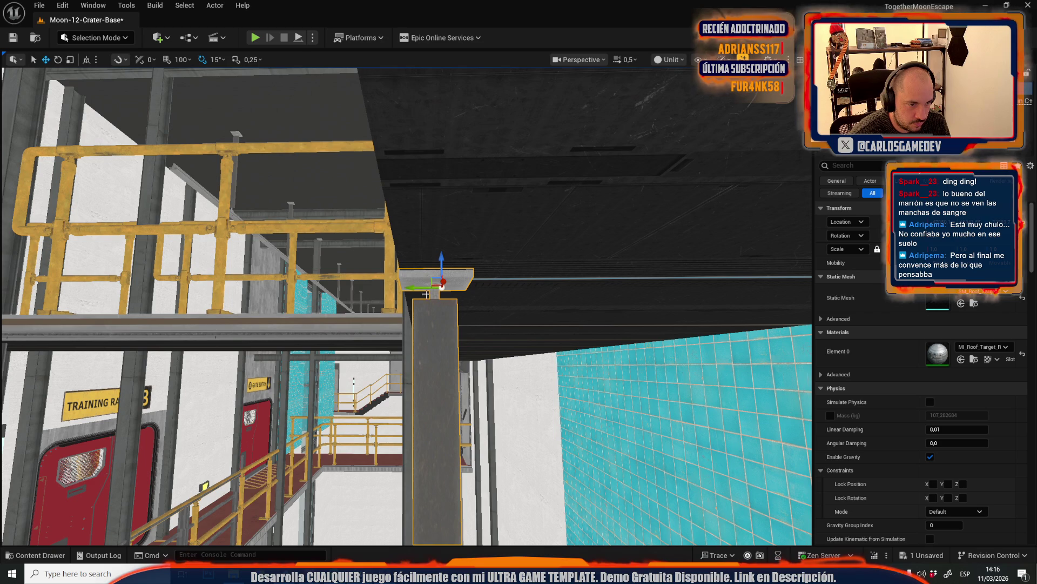
{"action": "scroll", "coordinate": [426, 293], "scroll_direction": "up", "scroll_amount": 2}
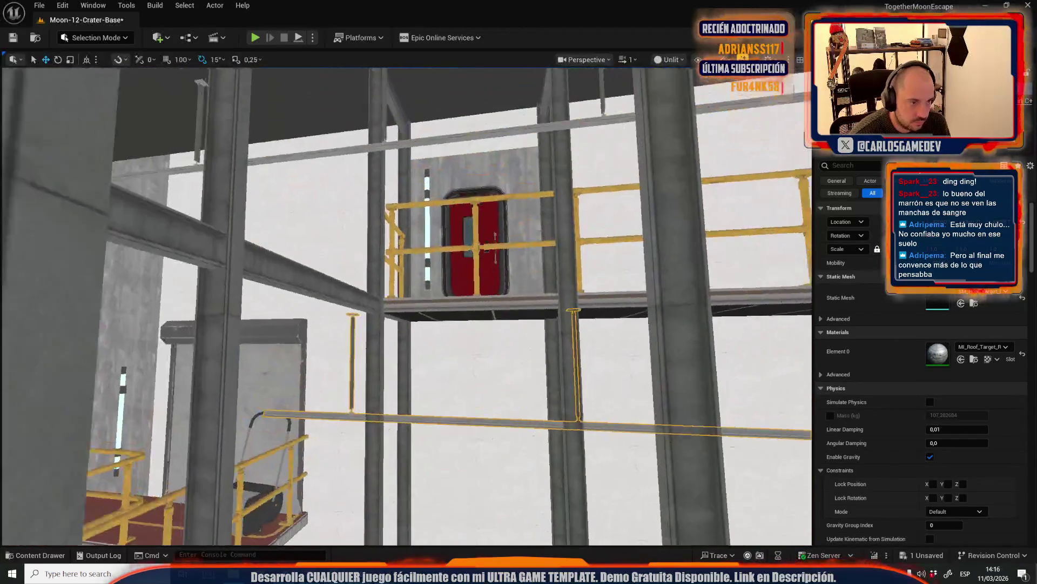
{"action": "scroll", "coordinate": [415, 351], "scroll_direction": "down", "scroll_amount": 1}
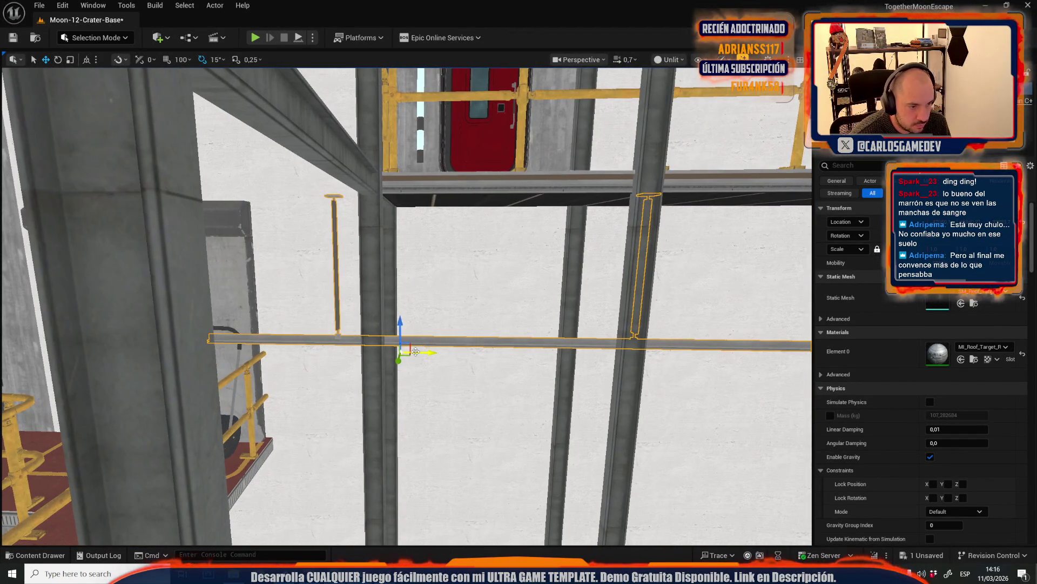
{"action": "left_click_drag", "start_coordinate": [415, 352], "coordinate": [615, 343]}
{"action": "scroll", "coordinate": [550, 354], "scroll_direction": "up", "scroll_amount": 1}
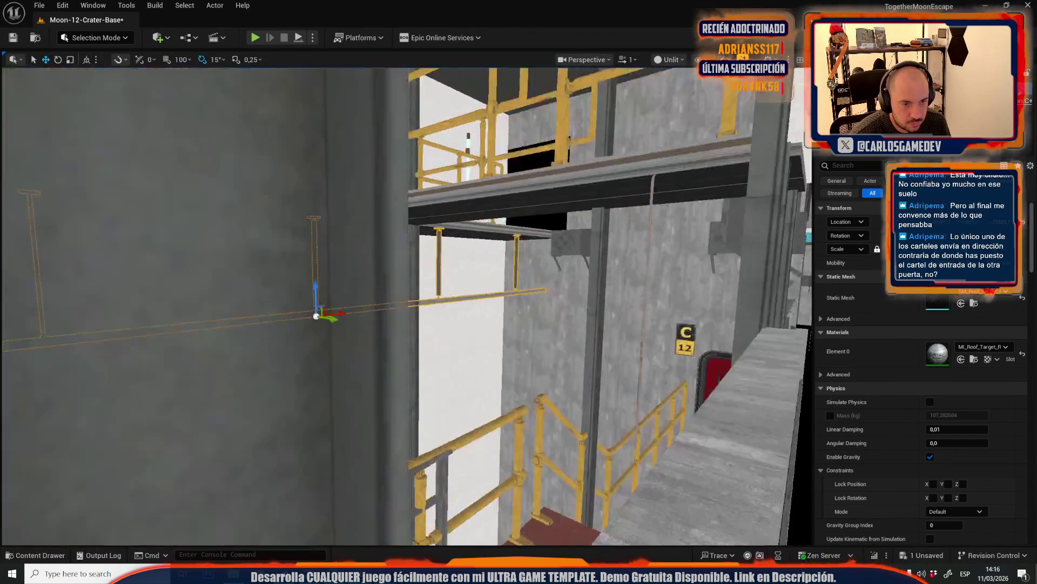
{"action": "key", "text": "w"}
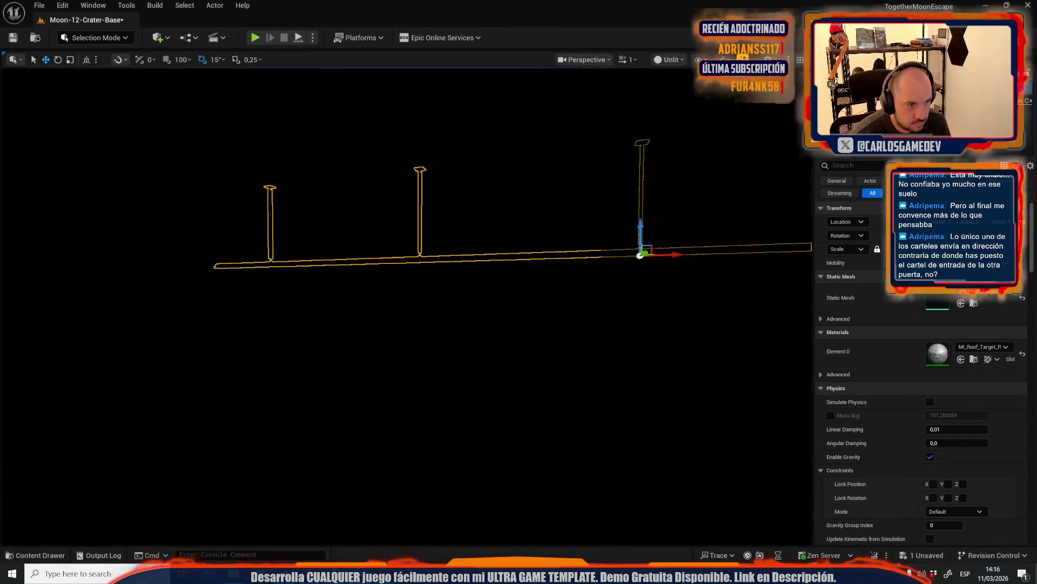
{"action": "key", "text": "e"}
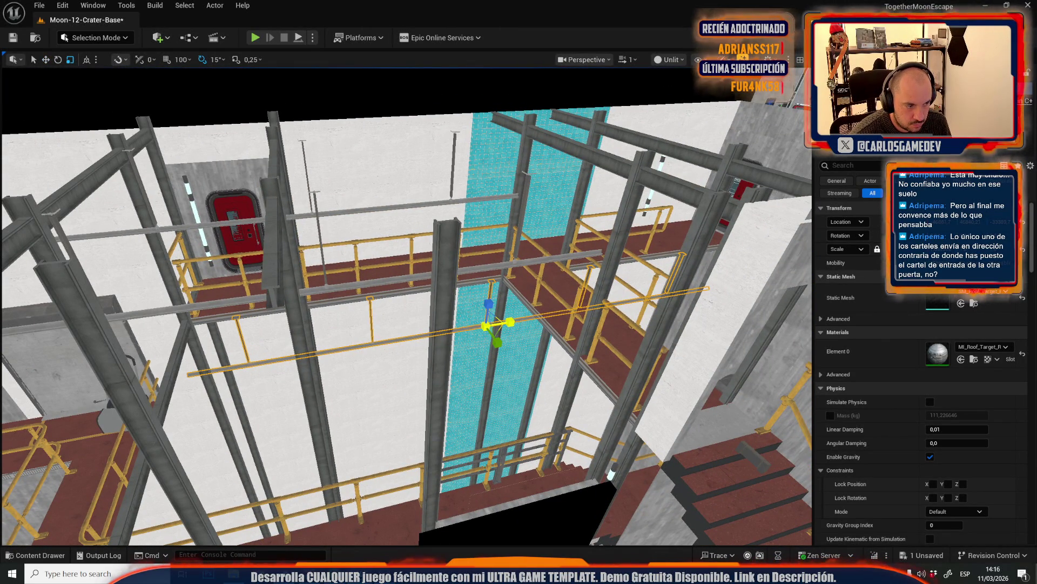
{"action": "key", "text": "w"}
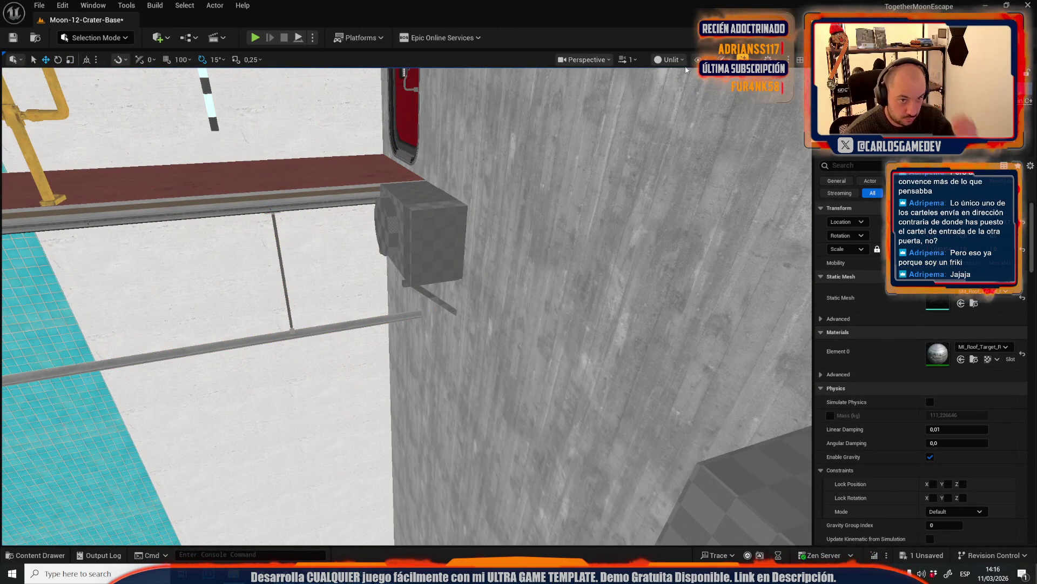
{"action": "left_click", "coordinate": [670, 59]}
Switch to Lit shading and inspect the selected support from above and below.
{"action": "left_click", "coordinate": [685, 100]}
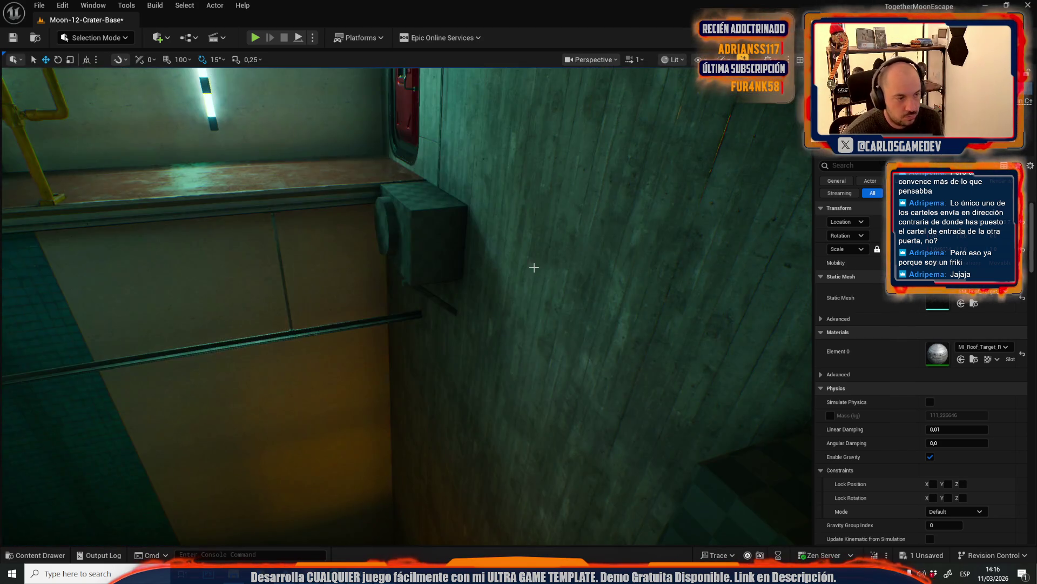
{"action": "key", "text": "s"}
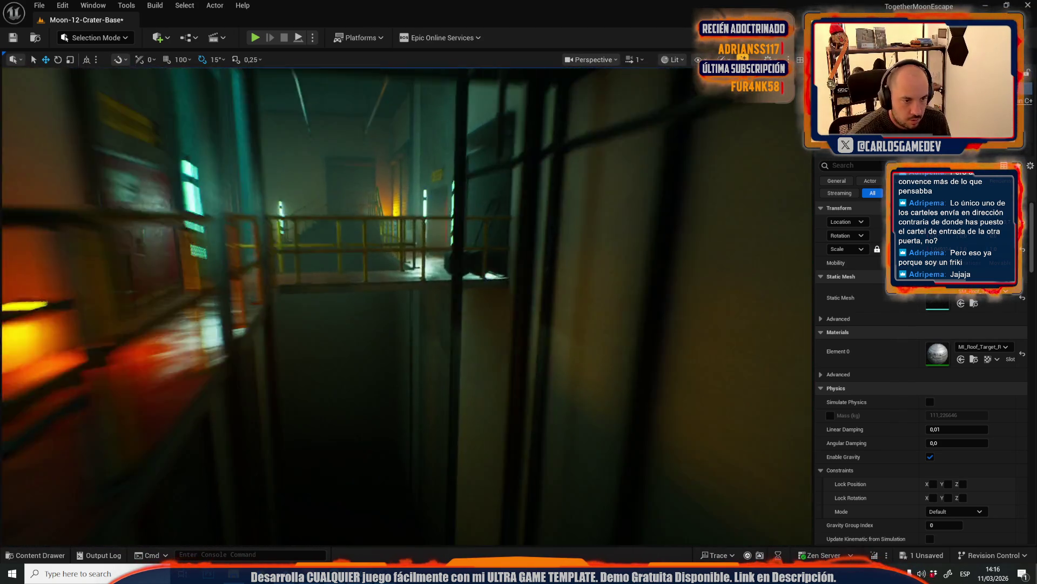
{"action": "left_click_drag", "start_coordinate": [470, 302], "coordinate": [470, 302]}
{"action": "left_click_drag", "start_coordinate": [401, 220], "coordinate": [401, 220]}
{"action": "mouse_move", "coordinate": [414, 181]}
{"action": "left_mouse_down"}
{"action": "mouse_move", "coordinate": [416, 204]}
{"action": "mouse_move", "coordinate": [431, 132]}
{"action": "mouse_move", "coordinate": [474, 166]}
{"action": "mouse_move", "coordinate": [419, 302]}
{"action": "left_mouse_up"}
{"action": "mouse_move", "coordinate": [442, 347]}
{"action": "left_mouse_down"}
{"action": "mouse_move", "coordinate": [495, 256]}
{"action": "mouse_move", "coordinate": [481, 276]}
{"action": "mouse_move", "coordinate": [451, 273]}
{"action": "left_mouse_up"}
{"action": "key", "text": "alt+3"}
{"action": "scroll", "coordinate": [451, 272], "scroll_direction": "up", "scroll_amount": 2}
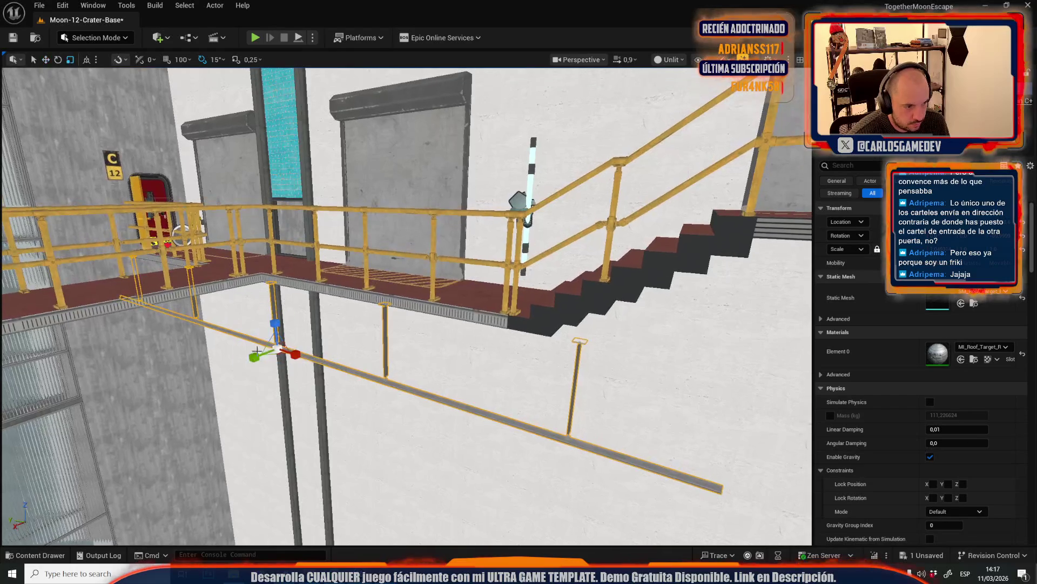
Shorten the support beam with the scale tool, then reselect the beam-and-post assembly.
{"action": "key", "text": "r"}
{"action": "left_click_drag", "start_coordinate": [296, 355], "coordinate": [287, 352]}
{"action": "left_click_drag", "start_coordinate": [522, 331], "coordinate": [521, 331]}
{"action": "left_click", "coordinate": [522, 331]}
{"action": "key", "text": "w"}
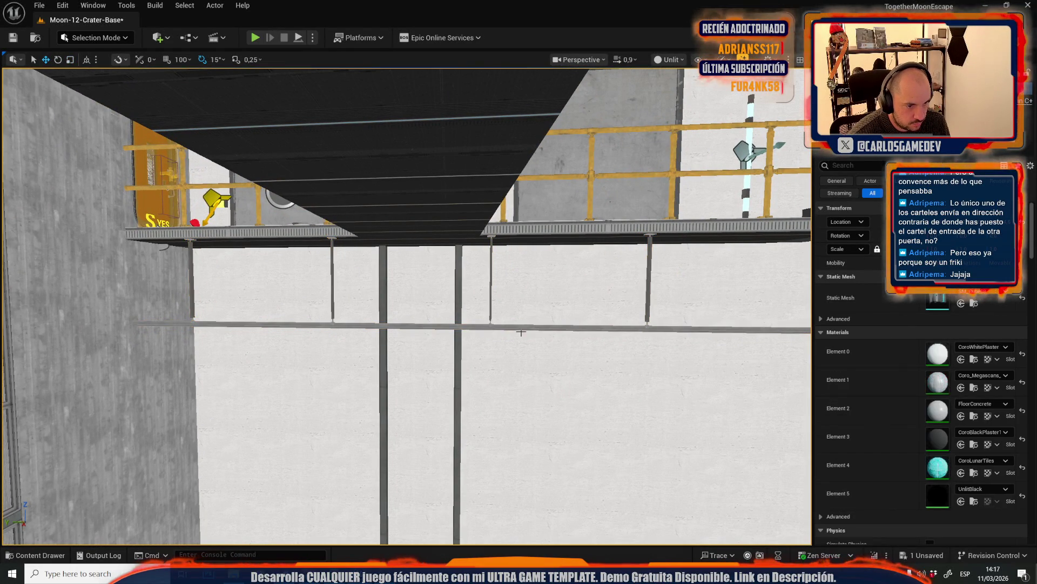
{"action": "left_click", "coordinate": [521, 327]}
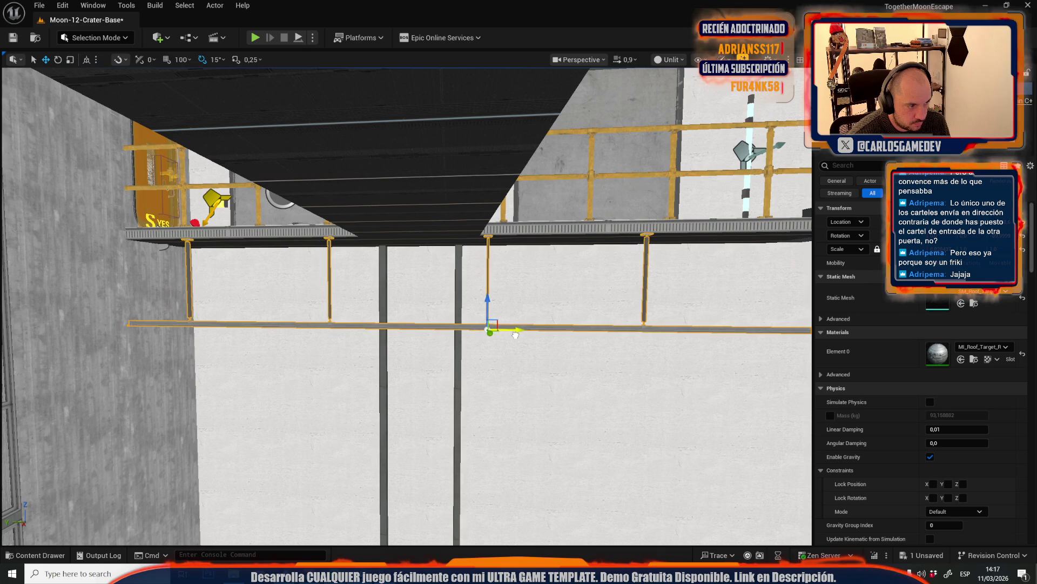
{"action": "left_click_drag", "start_coordinate": [521, 327], "coordinate": [520, 327]}
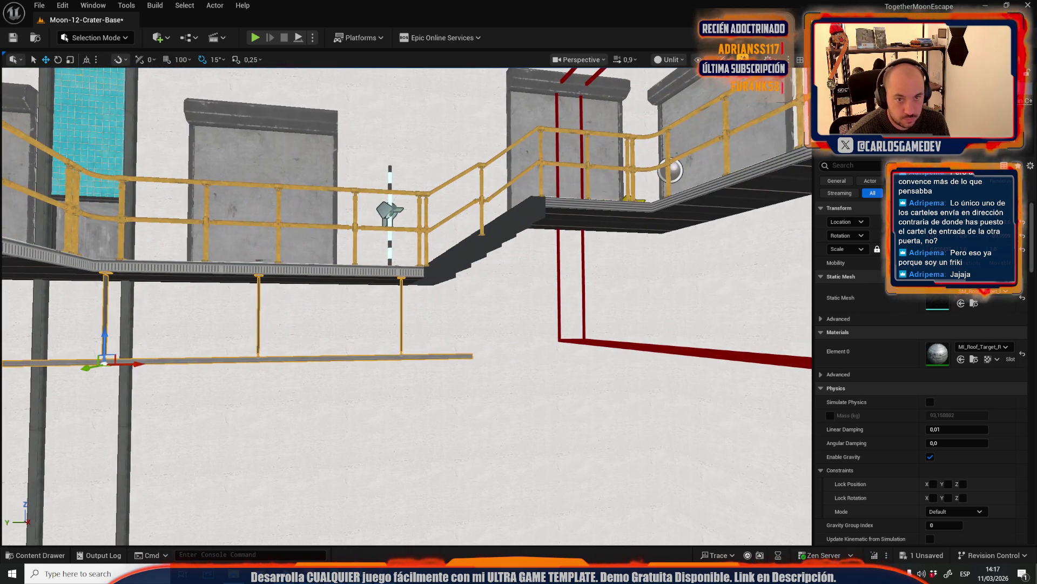
Return to Lit shading and rotate the support beam -90 degrees to horizontal.
{"action": "left_click", "coordinate": [668, 59]}
{"action": "left_click", "coordinate": [697, 102]}
{"action": "mouse_move", "coordinate": [609, 244]}
{"action": "left_mouse_down"}
{"action": "mouse_move", "coordinate": [592, 248]}
{"action": "mouse_move", "coordinate": [602, 246]}
{"action": "left_mouse_up"}
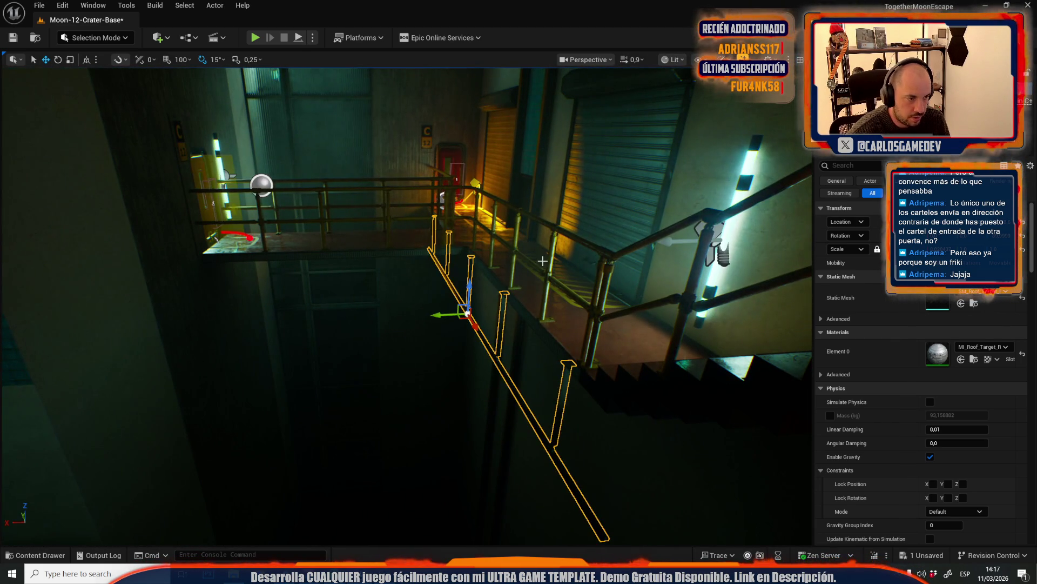
{"action": "mouse_move", "coordinate": [433, 329]}
{"action": "left_mouse_down"}
{"action": "mouse_move", "coordinate": [481, 333]}
{"action": "mouse_move", "coordinate": [465, 270]}
{"action": "mouse_move", "coordinate": [481, 239]}
{"action": "mouse_move", "coordinate": [404, 243]}
{"action": "left_mouse_up"}
{"action": "key", "text": "F3"}
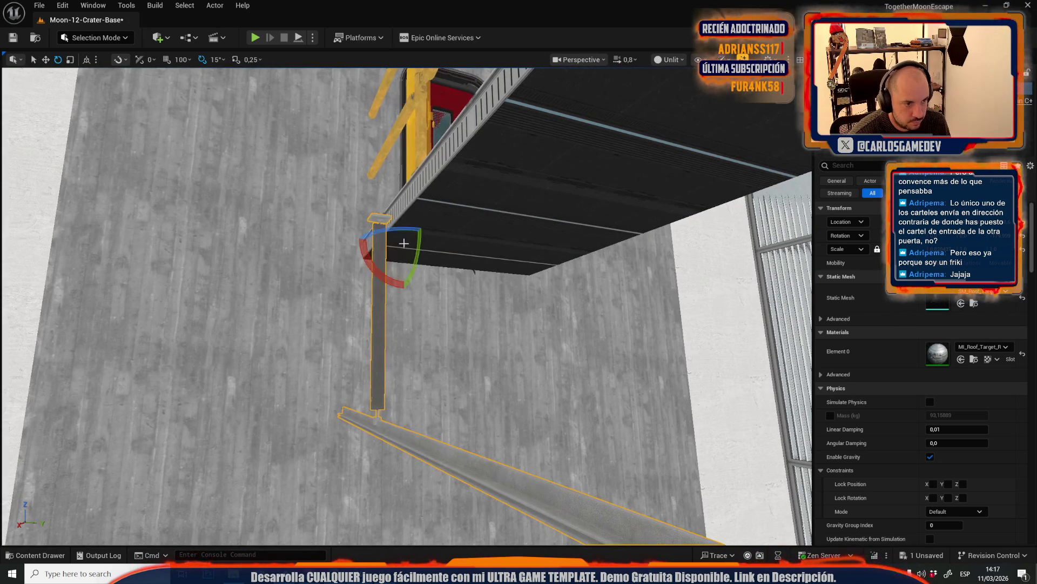
{"action": "key", "text": "r"}
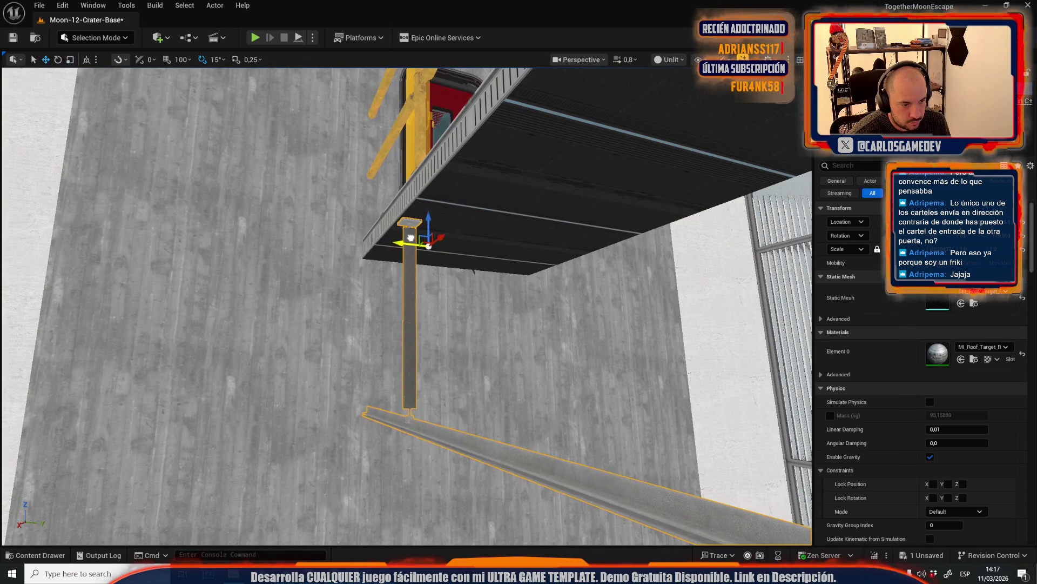
{"action": "key", "text": "f"}
Fly back to the walkway and slide the support posts sideways beneath it.
{"action": "key", "text": "w"}
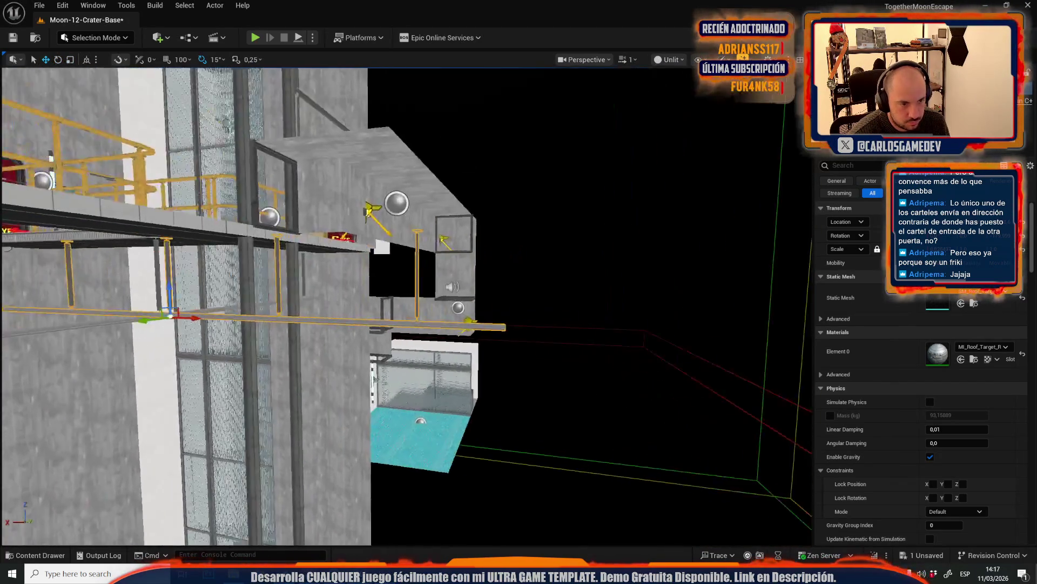
{"action": "key", "text": "w"}
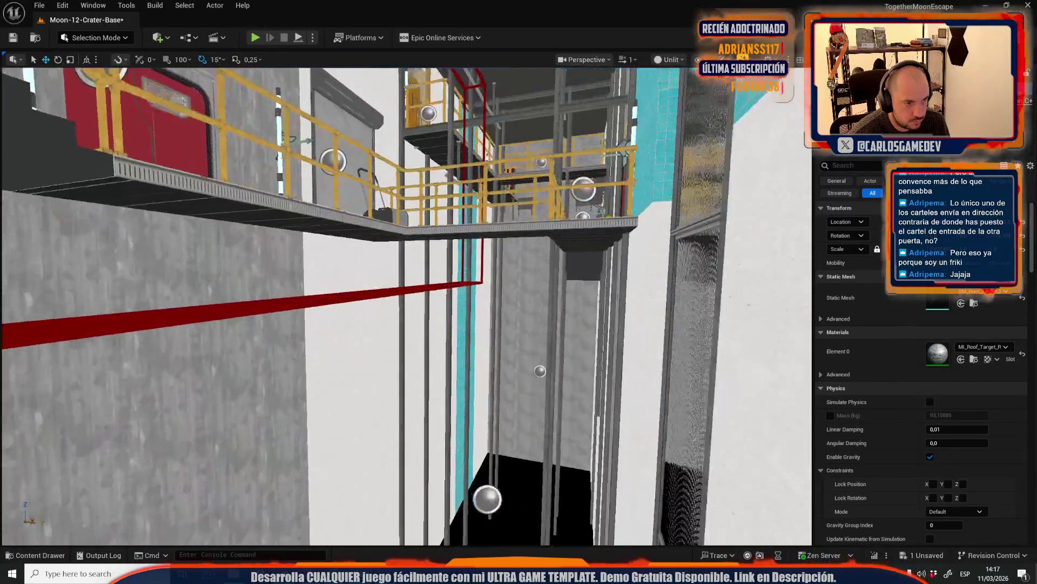
{"action": "key", "text": "s"}
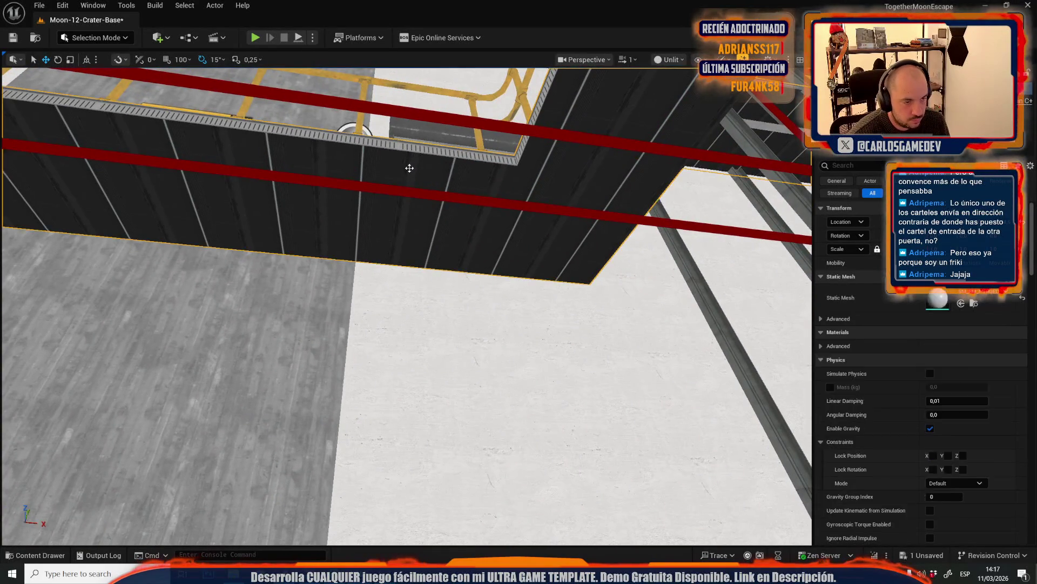
{"action": "key", "text": "s"}
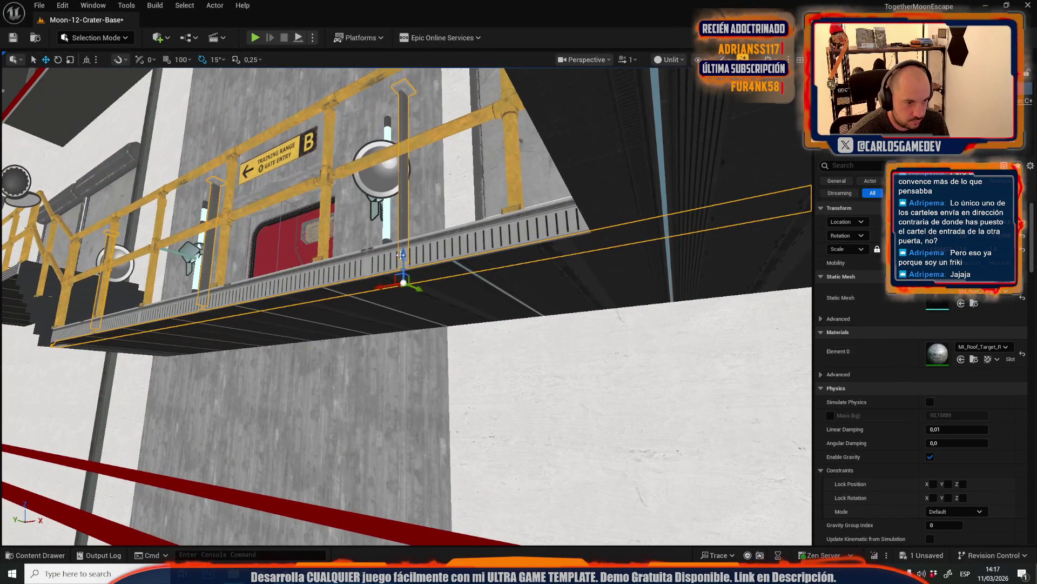
{"action": "key", "text": "w"}
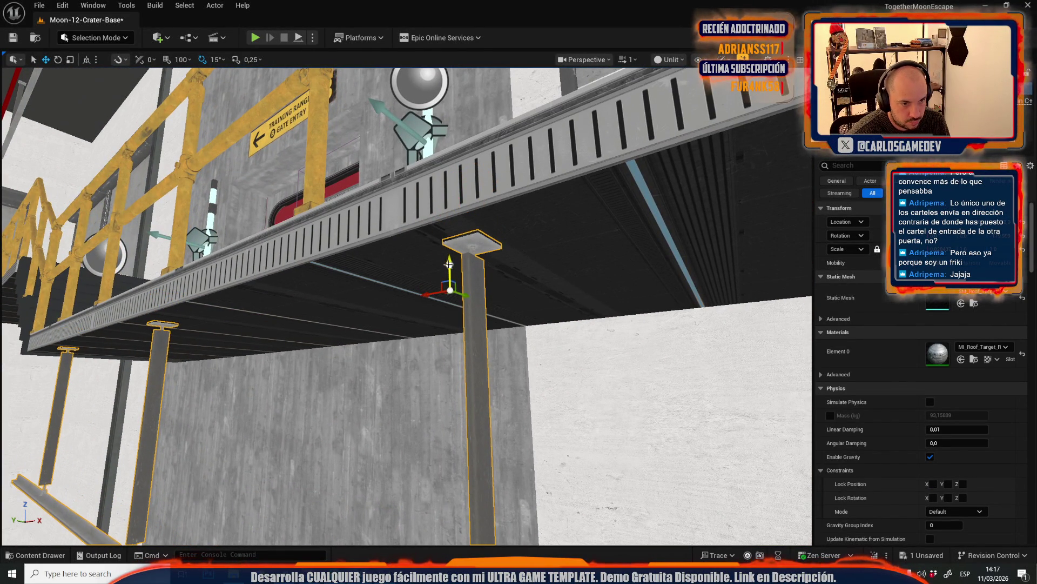
{"action": "key", "text": "s"}
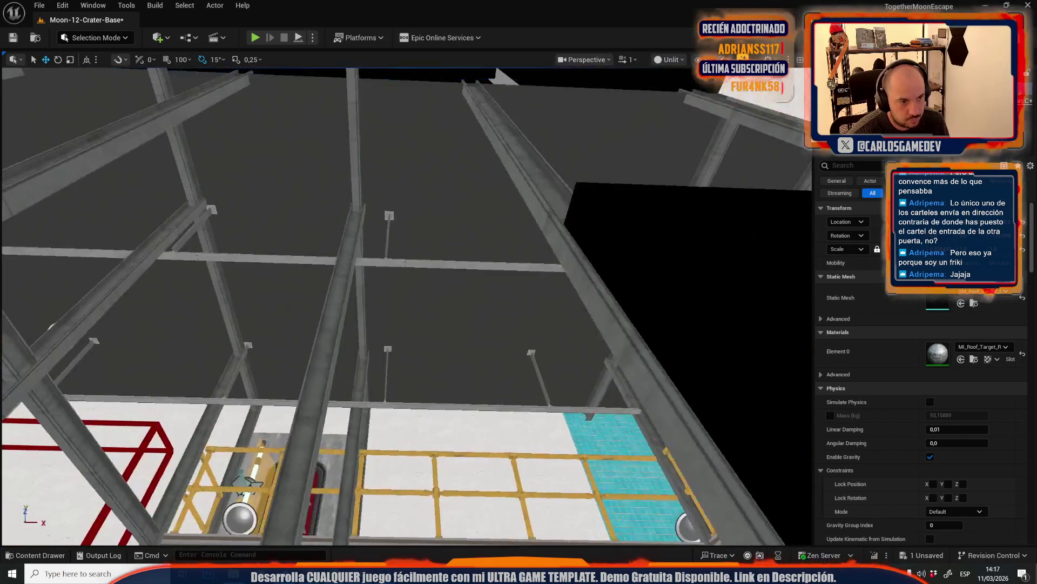
{"action": "key", "text": "s"}
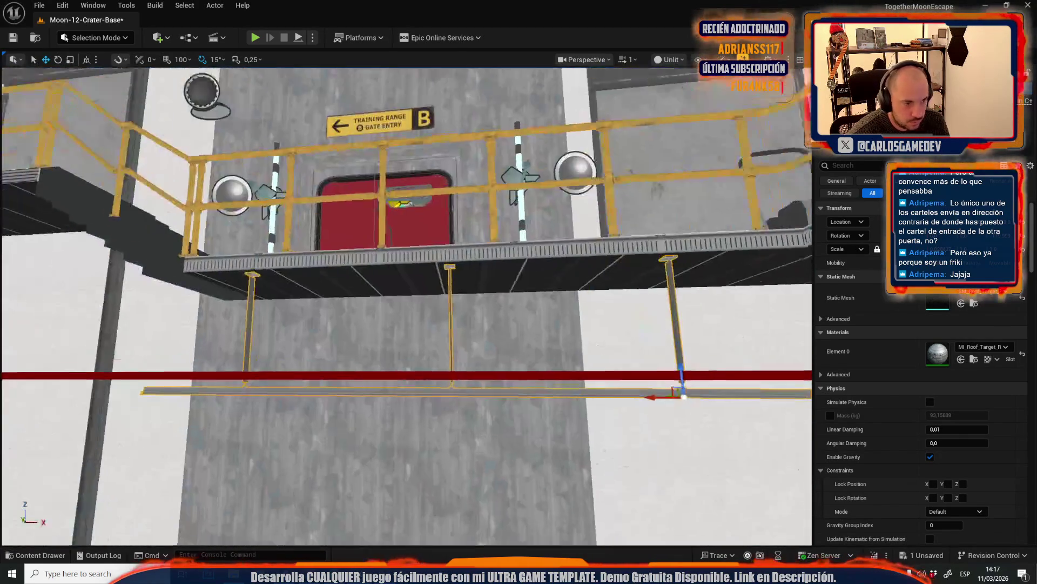
{"action": "key", "text": "d"}
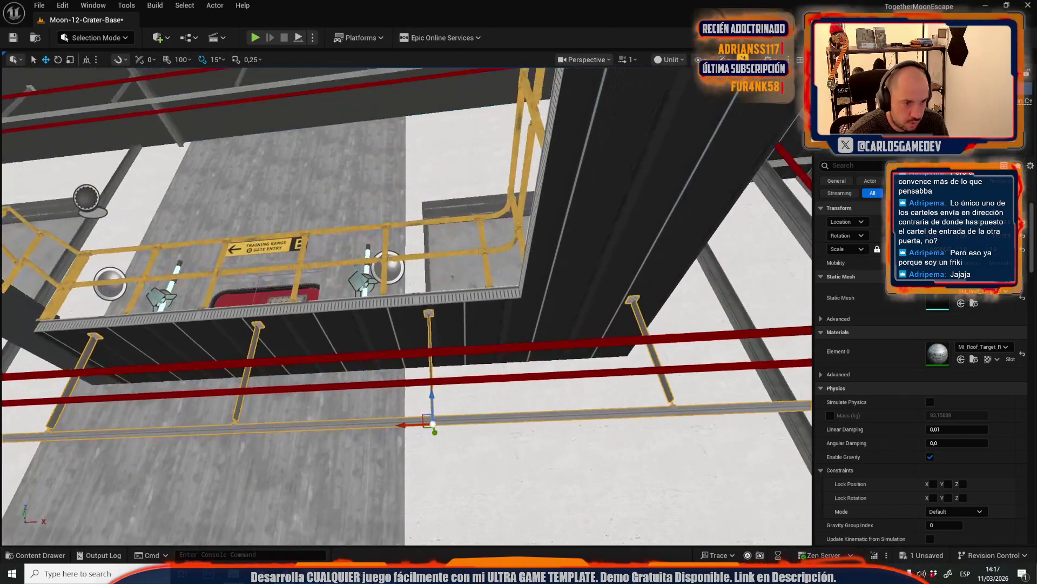
{"action": "key", "text": "e"}
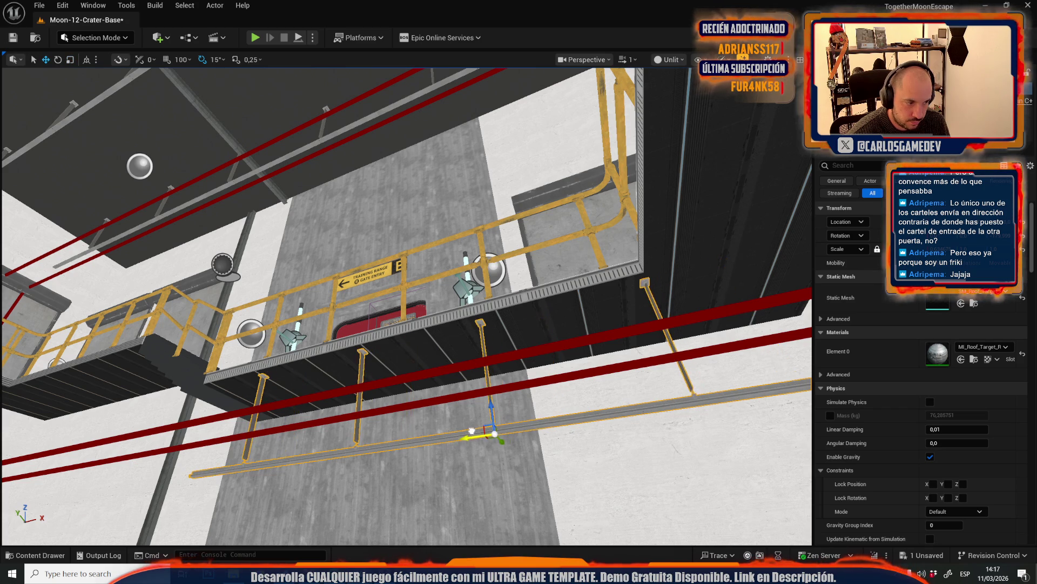
{"action": "key", "text": "s"}
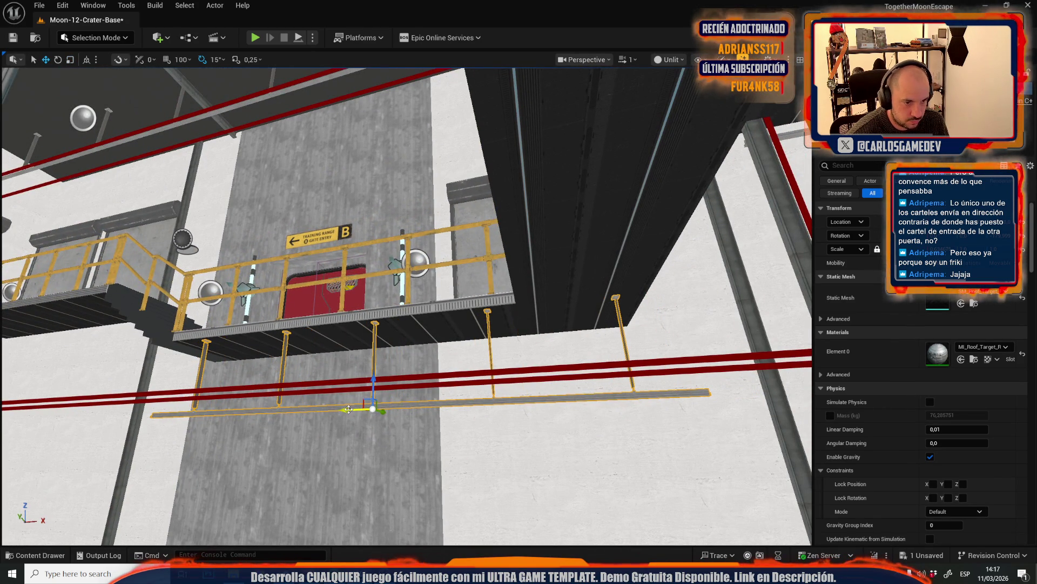
{"action": "key", "text": "w"}
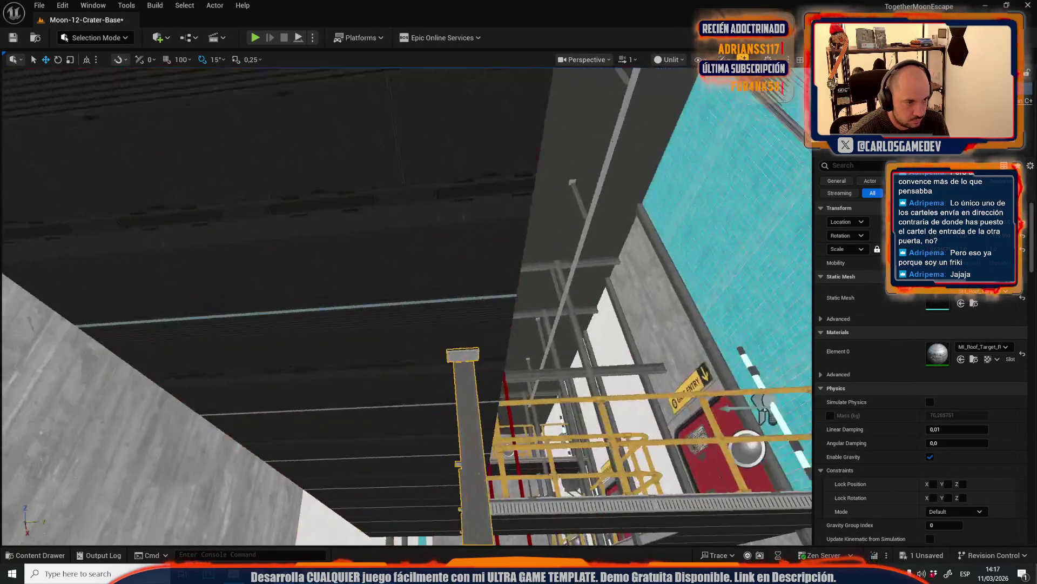
{"action": "scroll", "coordinate": [406, 305], "scroll_direction": "down", "scroll_amount": 1}
{"action": "left_click_drag", "start_coordinate": [237, 337], "coordinate": [258, 337]}
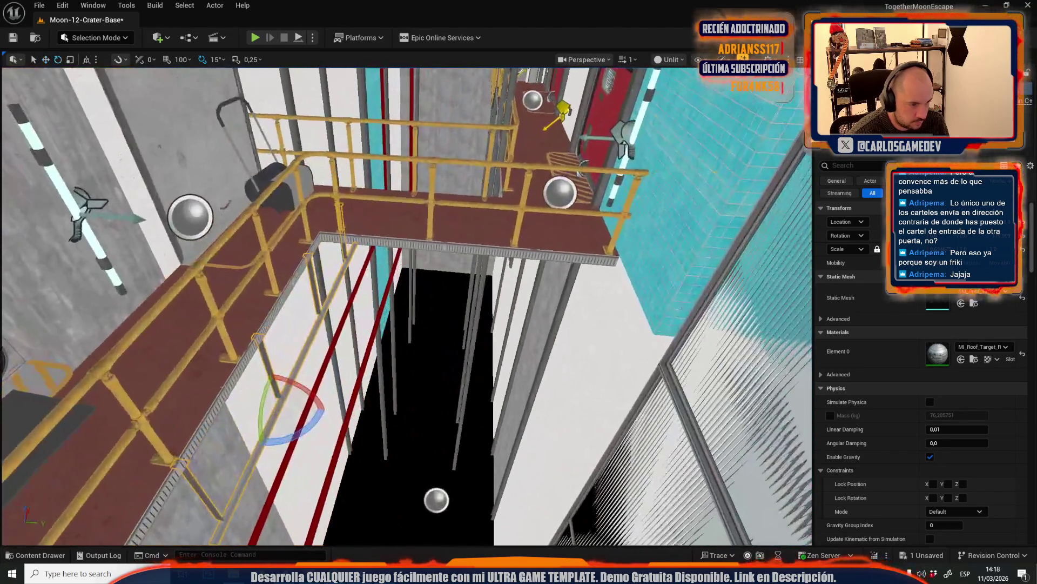
Turn the support beam 90 degrees, then raise and slide the beam and posts into place.
{"action": "key", "text": "e"}
{"action": "left_click_drag", "start_coordinate": [289, 436], "coordinate": [259, 442]}
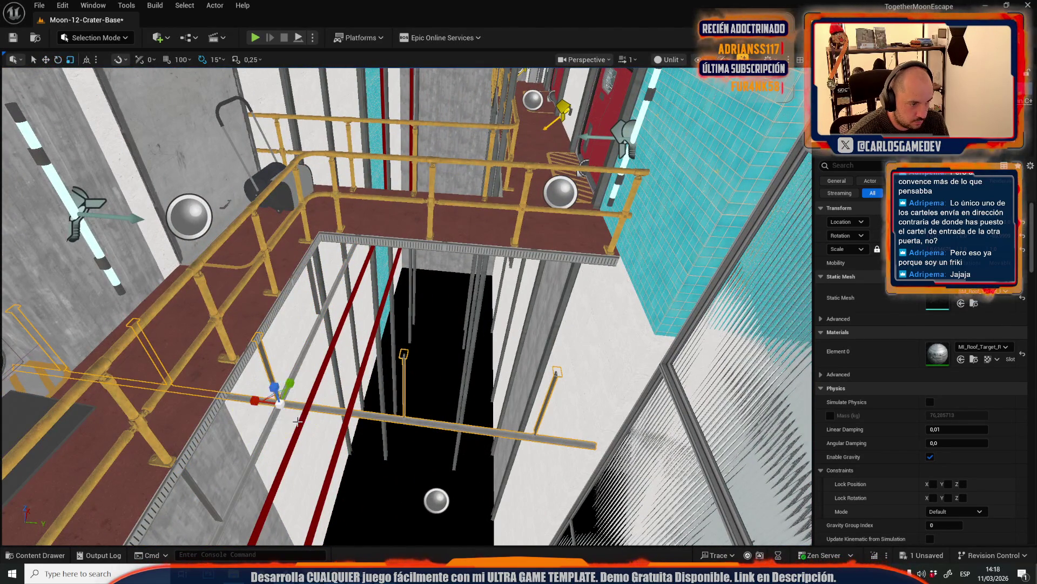
{"action": "left_click_drag", "start_coordinate": [272, 401], "coordinate": [301, 387]}
{"action": "scroll", "coordinate": [412, 292], "scroll_direction": "down", "scroll_amount": 1}
{"action": "key", "text": "q"}
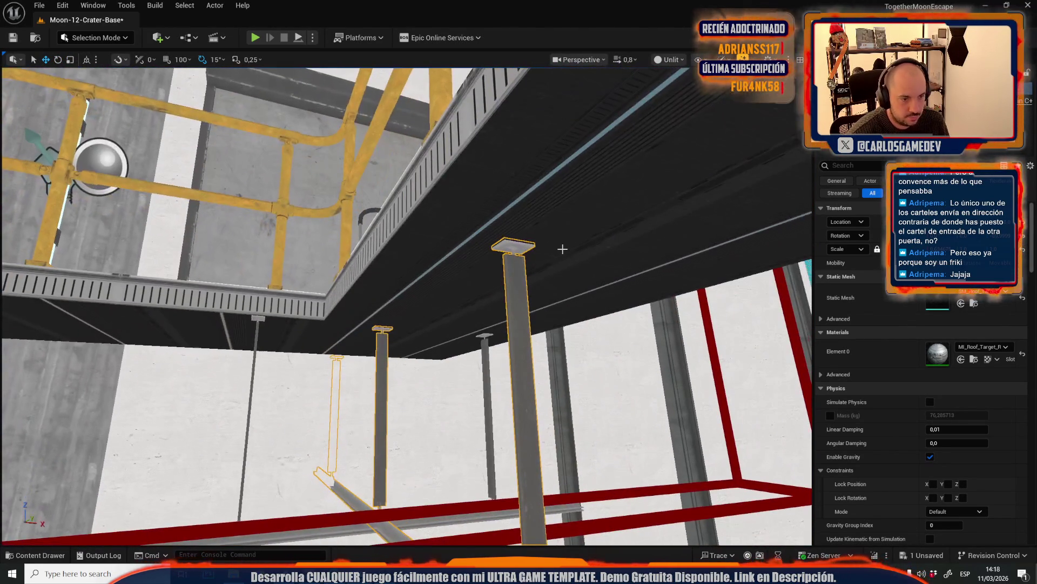
{"action": "middle_click", "coordinate": [562, 248], "text": "alt"}
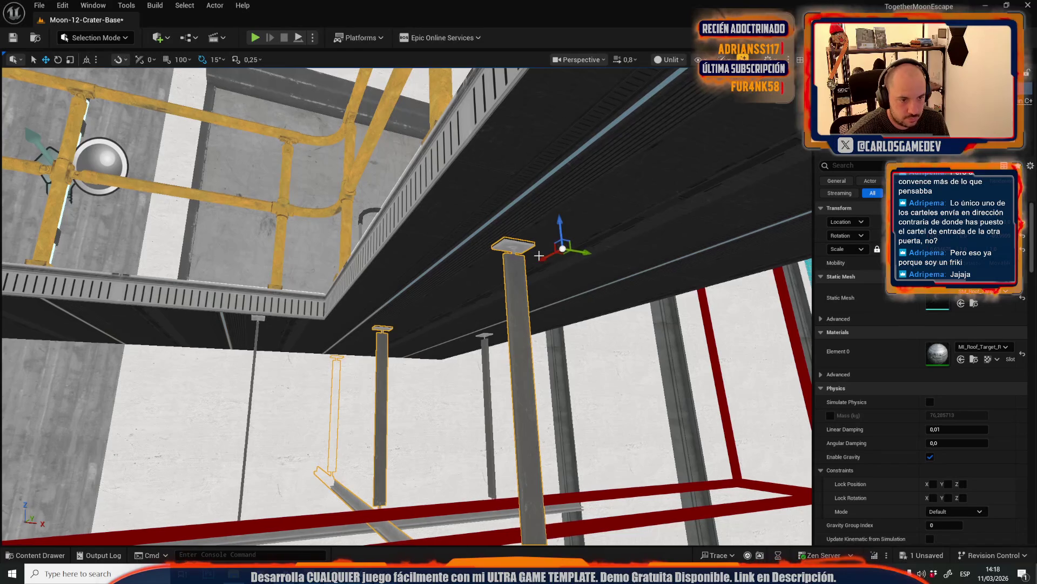
{"action": "left_click_drag", "start_coordinate": [583, 250], "coordinate": [502, 245]}
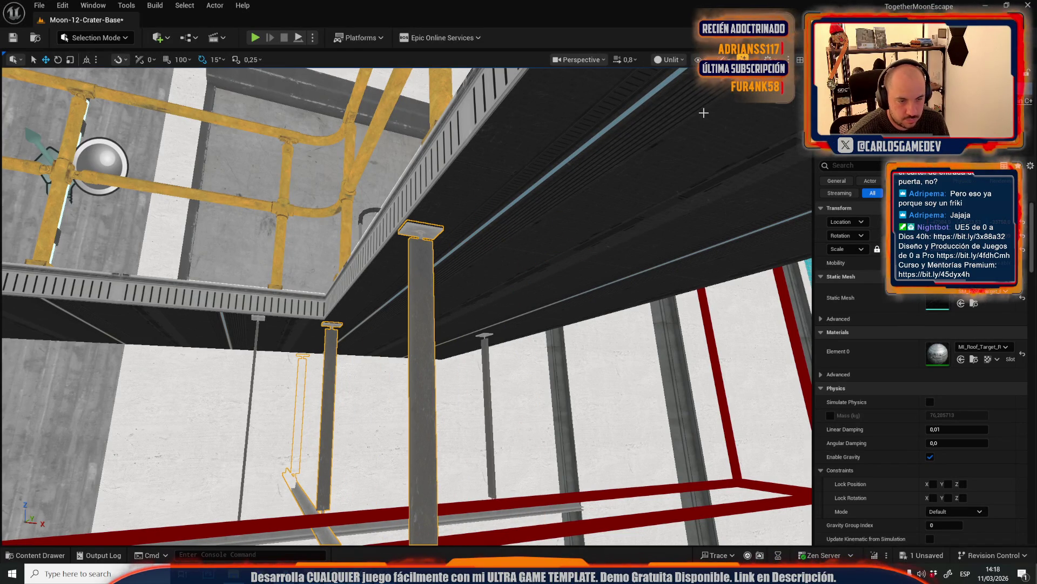
{"action": "left_click", "coordinate": [670, 59]}
{"action": "left_click", "coordinate": [672, 99]}
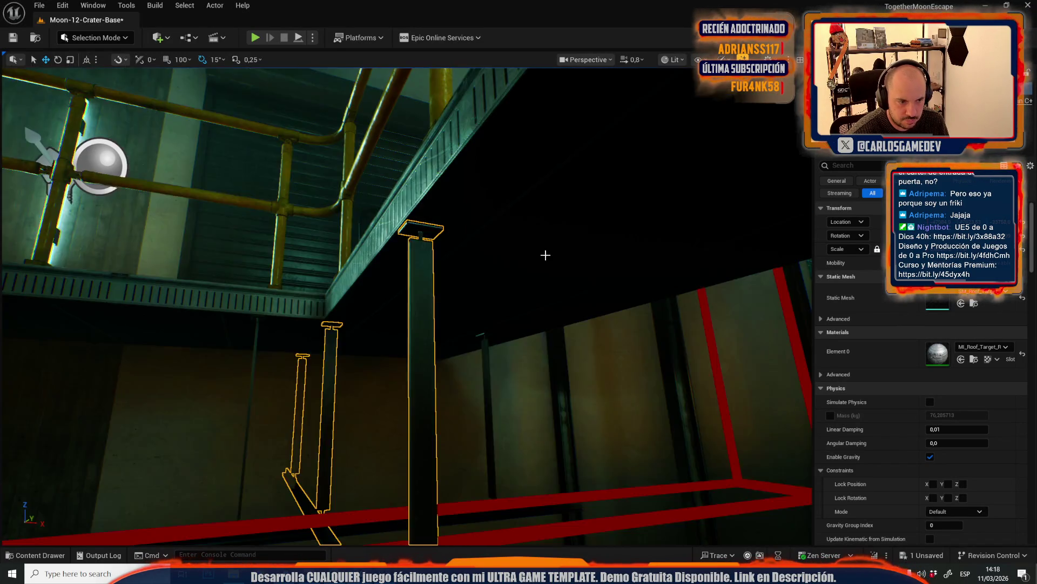
{"action": "key", "text": "f"}
{"action": "left_click_drag", "start_coordinate": [540, 250], "coordinate": [540, 250]}
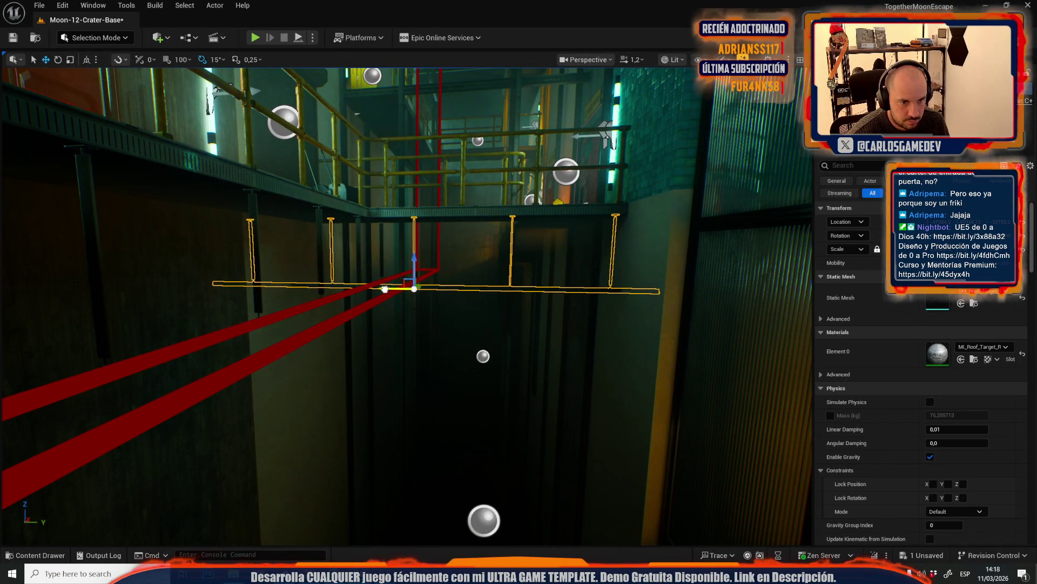
{"action": "left_click_drag", "start_coordinate": [392, 288], "coordinate": [390, 317]}
{"action": "scroll", "coordinate": [395, 323], "scroll_direction": "down", "scroll_amount": 1}
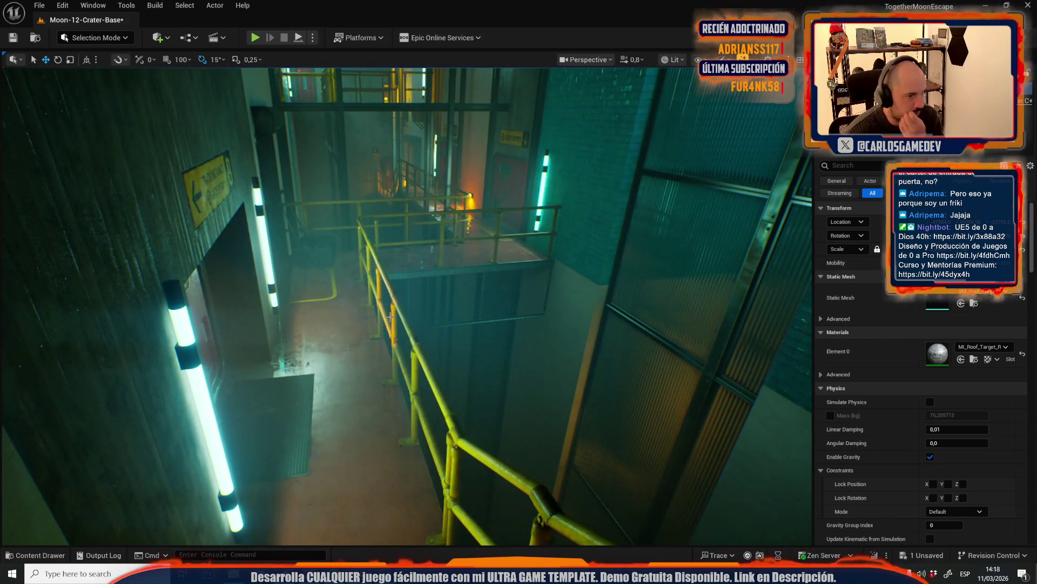
{"action": "key", "text": "f"}
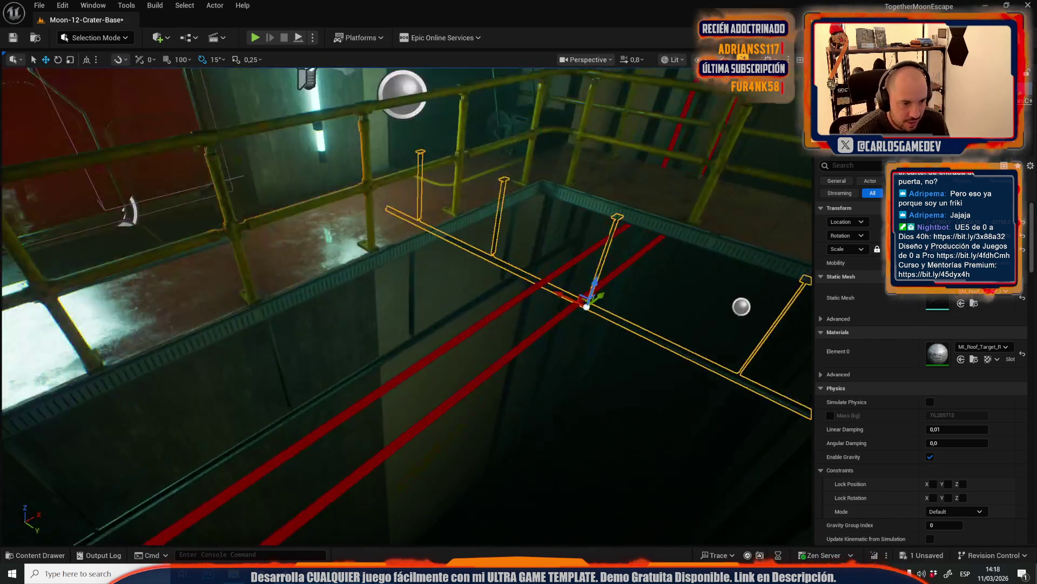
{"action": "left_click_drag", "start_coordinate": [390, 316], "coordinate": [389, 316]}
{"action": "left_click_drag", "start_coordinate": [694, 264], "coordinate": [693, 264]}
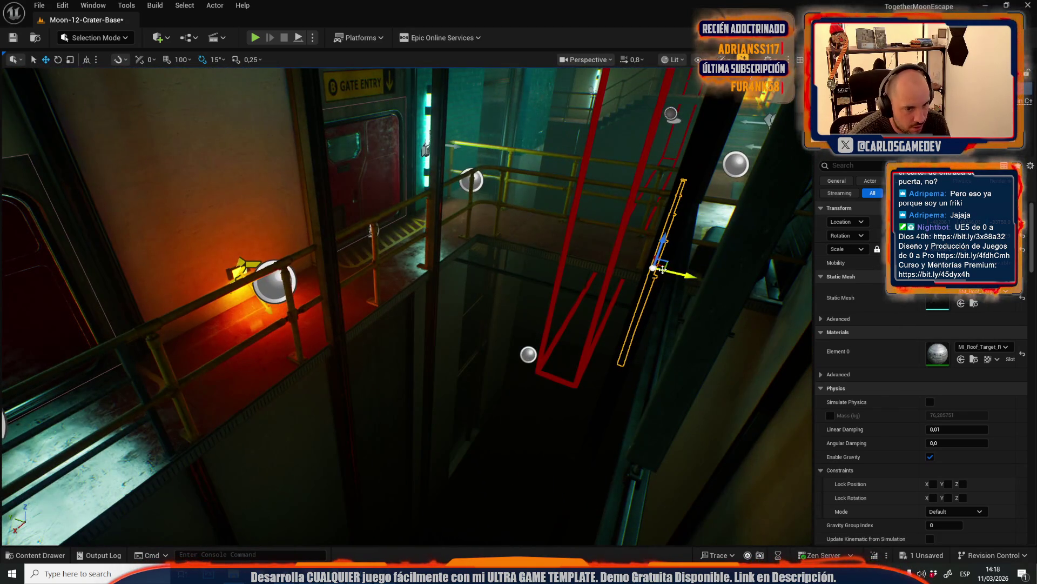
{"action": "left_click_drag", "start_coordinate": [377, 400], "coordinate": [377, 400]}
{"action": "scroll", "coordinate": [376, 401], "scroll_direction": "up", "scroll_amount": 2}
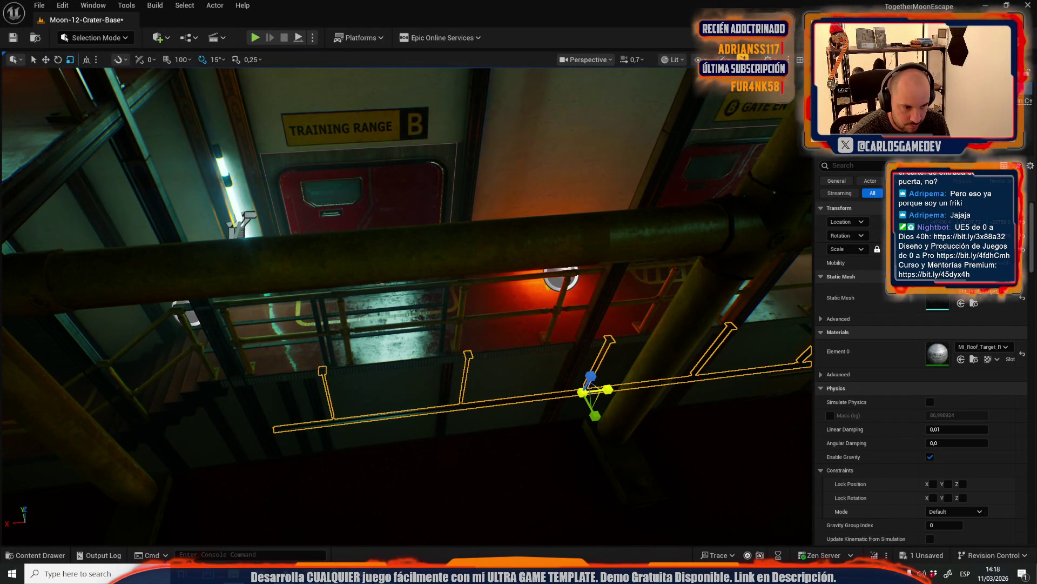
{"action": "left_click_drag", "start_coordinate": [377, 400], "coordinate": [377, 400]}
{"action": "left_click_drag", "start_coordinate": [496, 362], "coordinate": [496, 362]}
{"action": "scroll", "coordinate": [496, 362], "scroll_direction": "down", "scroll_amount": 1}
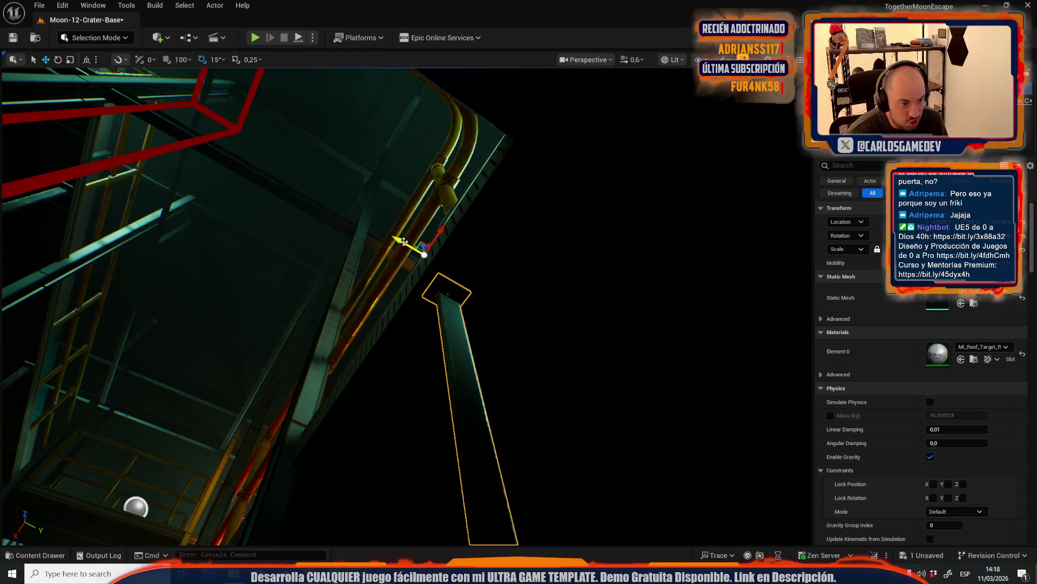
{"action": "left_click_drag", "start_coordinate": [387, 251], "coordinate": [388, 251]}
{"action": "scroll", "coordinate": [388, 251], "scroll_direction": "up", "scroll_amount": 2}
{"action": "left_click_drag", "start_coordinate": [489, 279], "coordinate": [489, 278]}
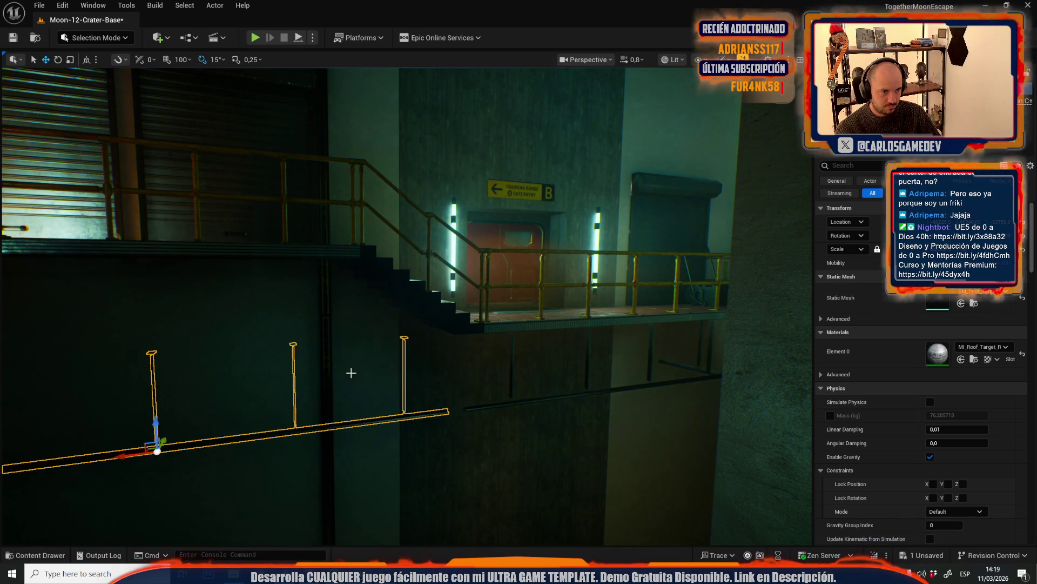
{"action": "left_click_drag", "start_coordinate": [351, 373], "coordinate": [524, 368]}
{"action": "key", "text": "alt+3"}
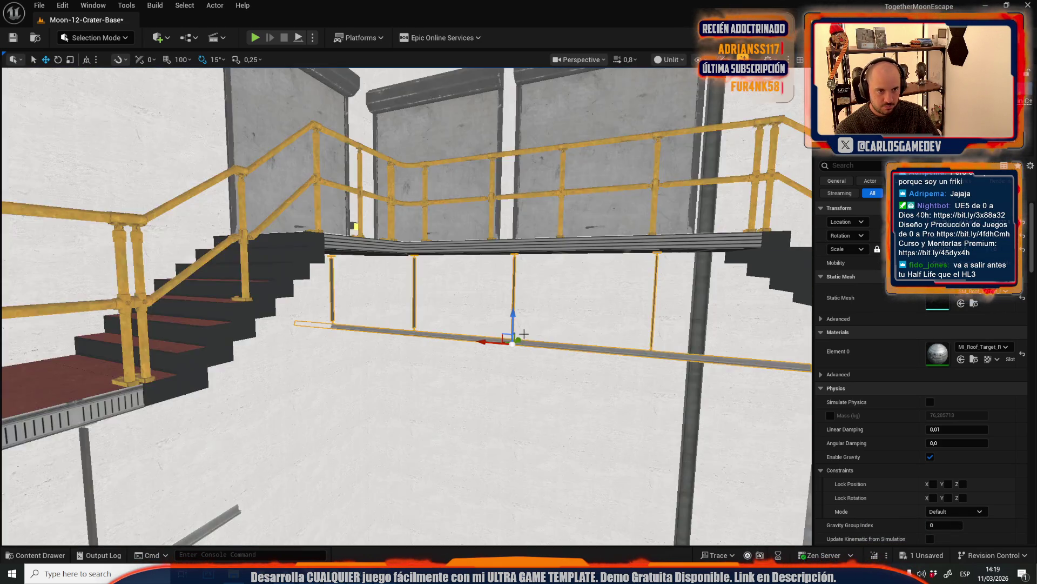
{"action": "scroll", "coordinate": [533, 341], "scroll_direction": "up", "scroll_amount": 5}
{"action": "scroll", "coordinate": [524, 337], "scroll_direction": "up", "scroll_amount": 3}
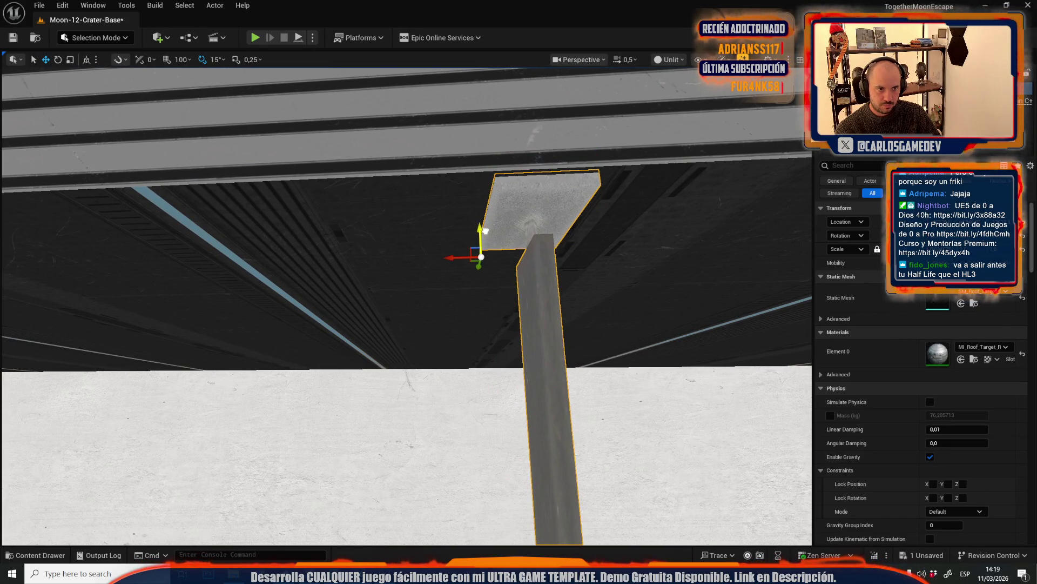
{"action": "scroll", "coordinate": [485, 231], "scroll_direction": "down", "scroll_amount": 8}
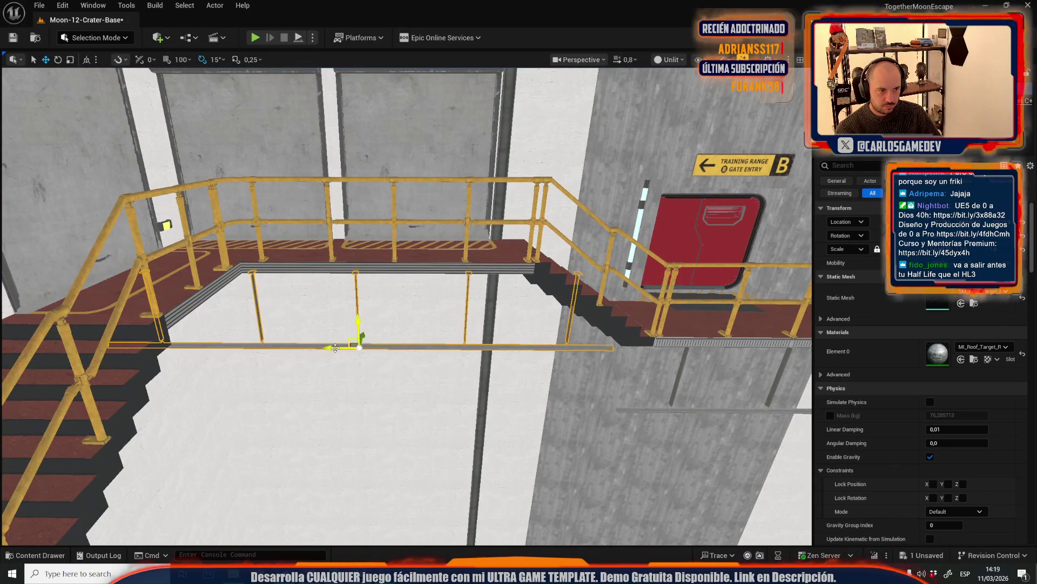
{"action": "left_click", "coordinate": [671, 59]}
{"action": "left_click", "coordinate": [675, 77]}
{"action": "left_click_drag", "start_coordinate": [562, 334], "coordinate": [559, 366]}
{"action": "scroll", "coordinate": [559, 367], "scroll_direction": "down", "scroll_amount": 2}
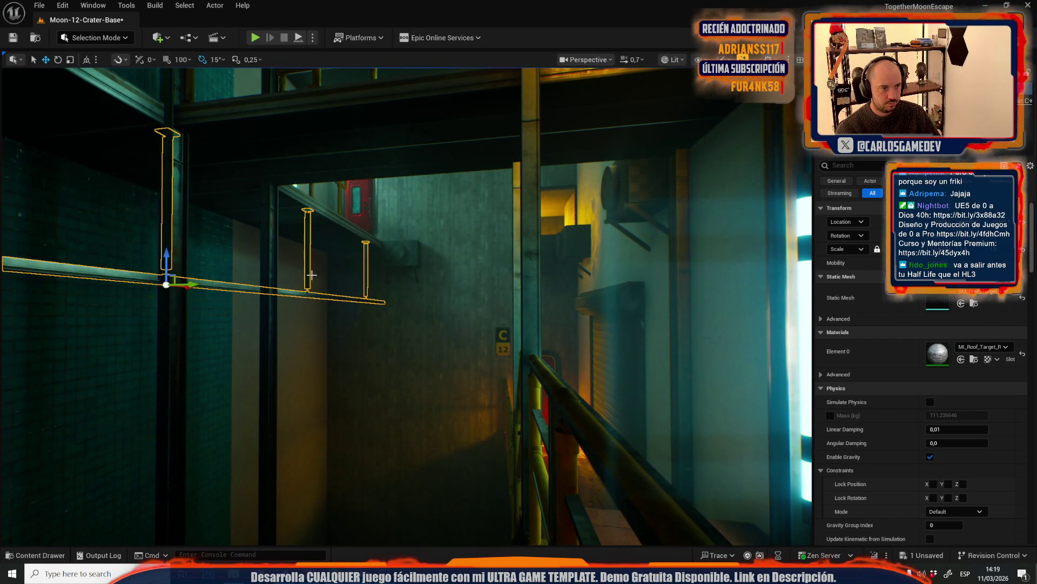
{"action": "left_click_drag", "start_coordinate": [312, 275], "coordinate": [333, 295]}
{"action": "key", "text": "e"}
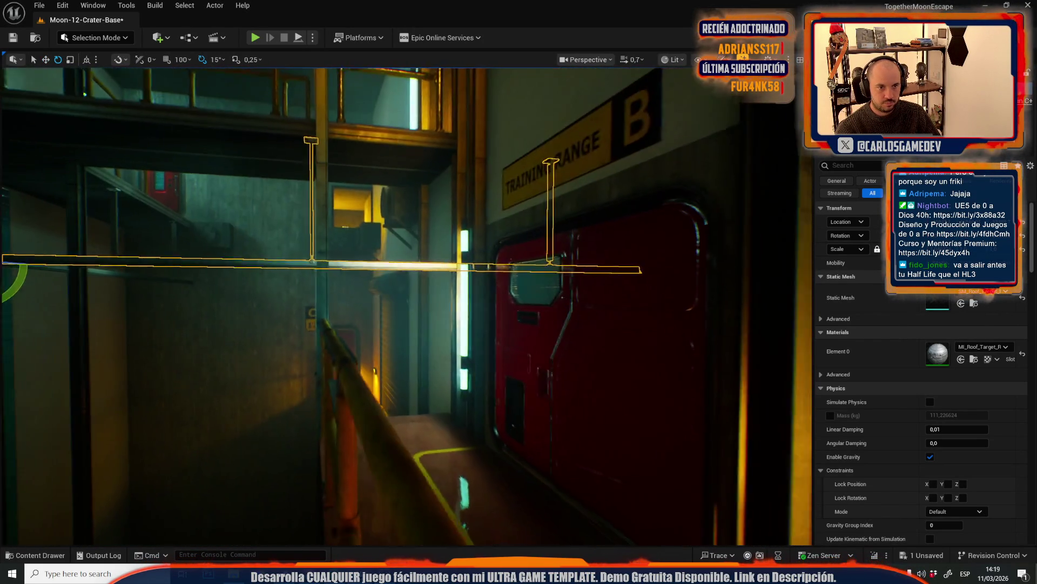
{"action": "left_click_drag", "start_coordinate": [333, 294], "coordinate": [333, 295]}
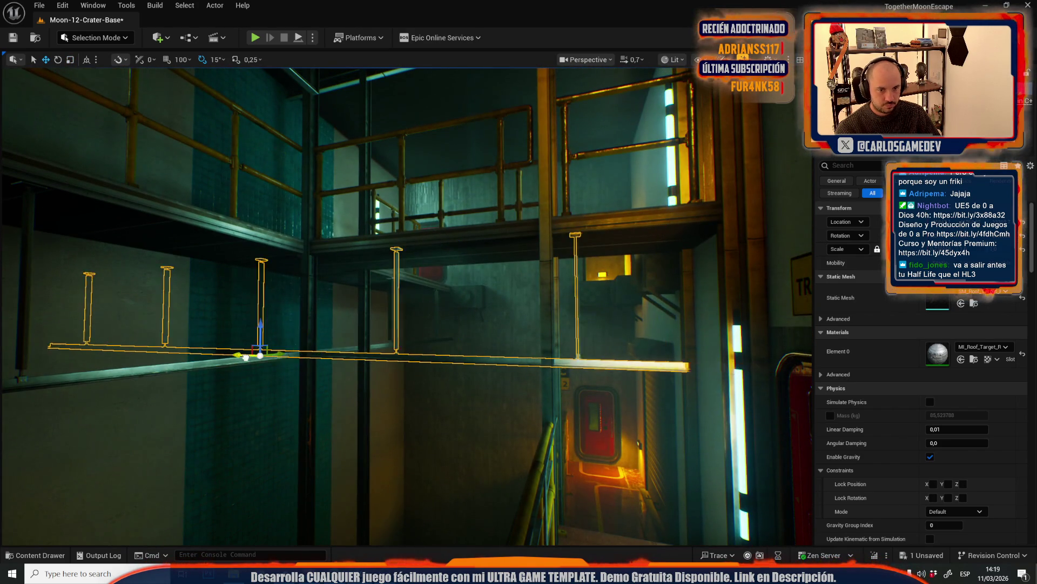
{"action": "left_click_drag", "start_coordinate": [350, 312], "coordinate": [383, 306]}
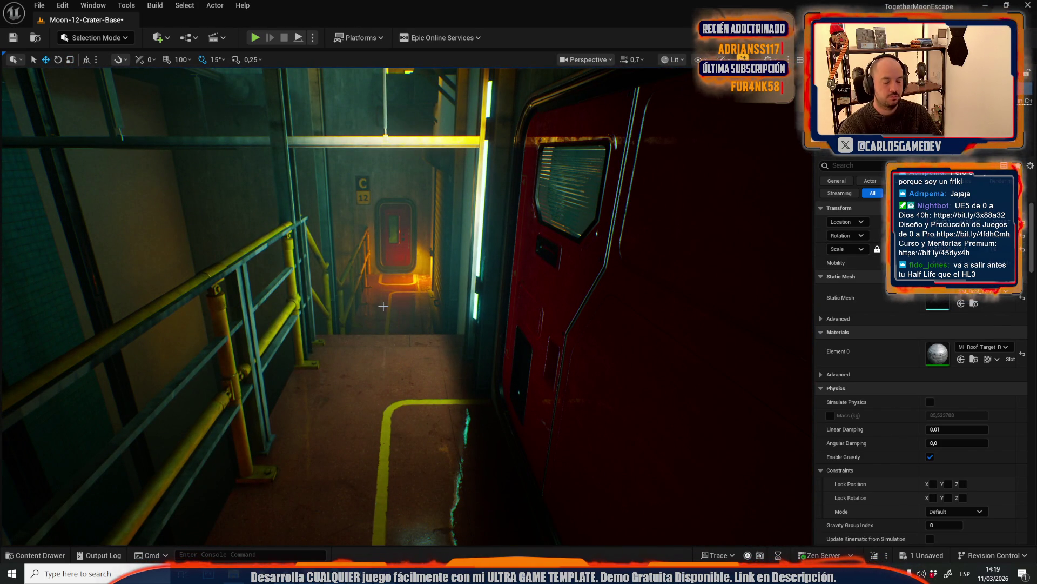
{"action": "key", "text": "alt+p"}
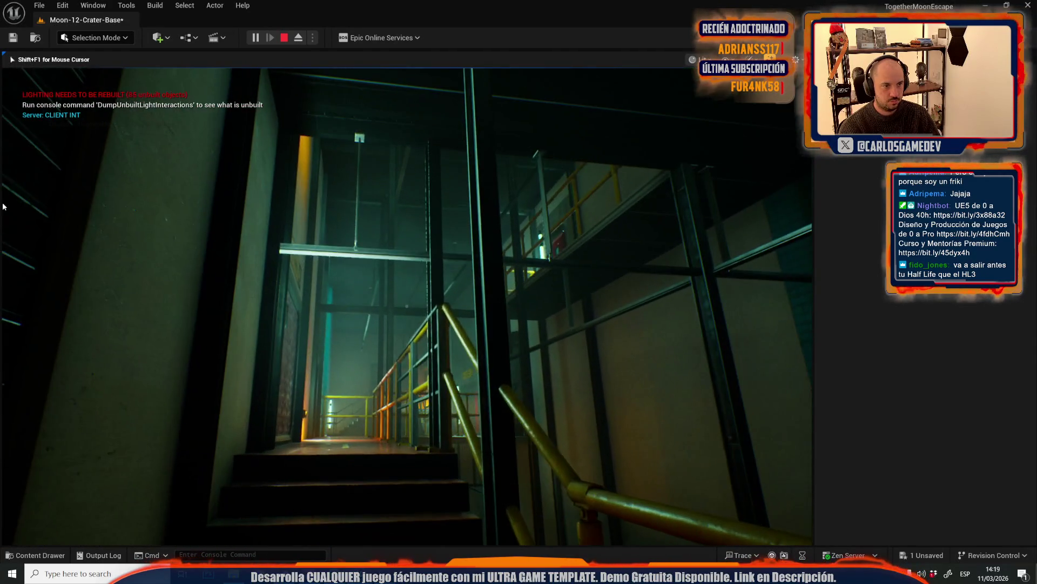
{"action": "key", "text": "Escape"}
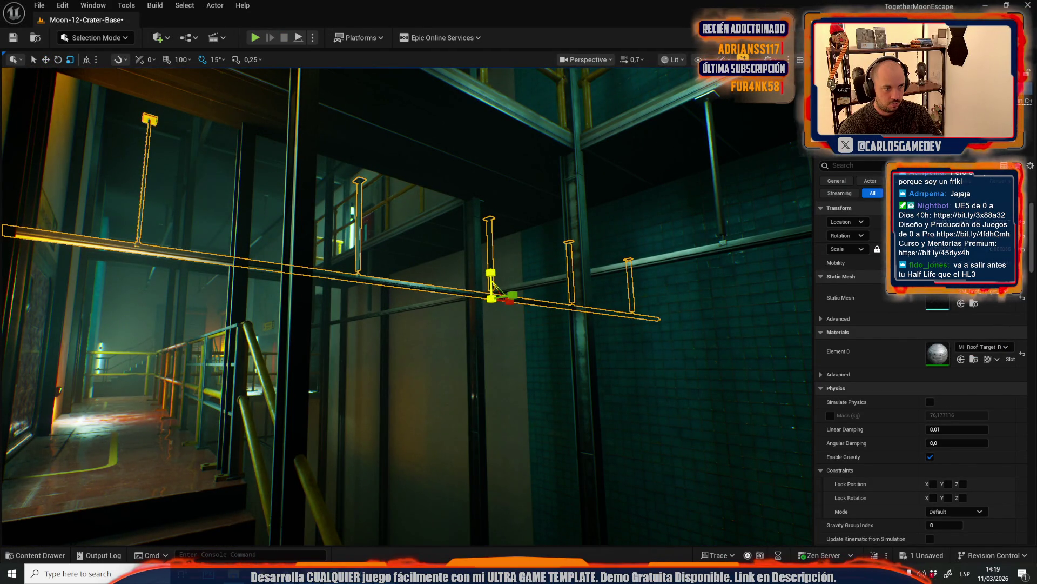
{"action": "scroll", "coordinate": [408, 306], "scroll_direction": "down", "scroll_amount": 3}
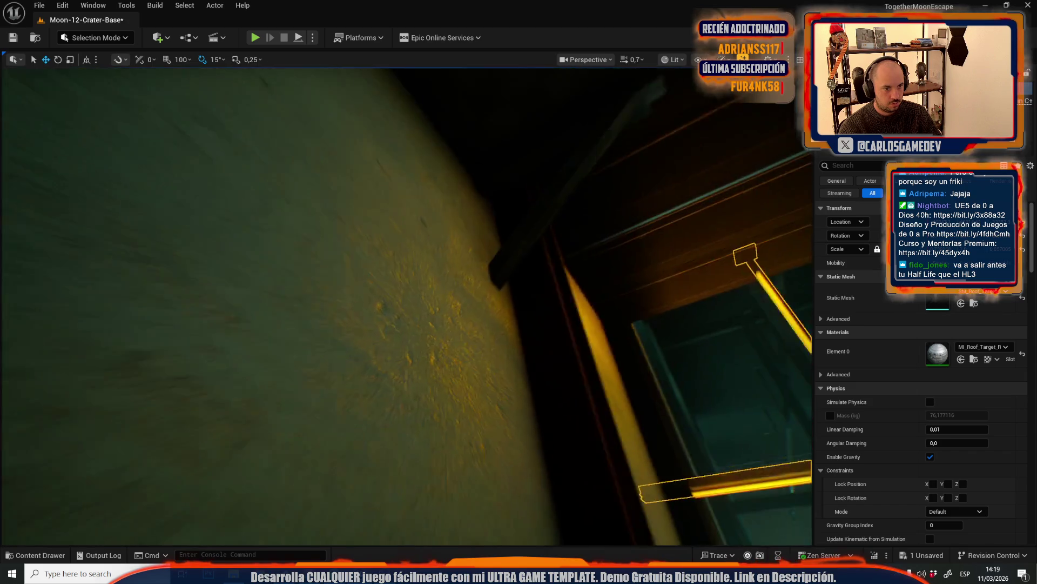
{"action": "key", "text": "r"}
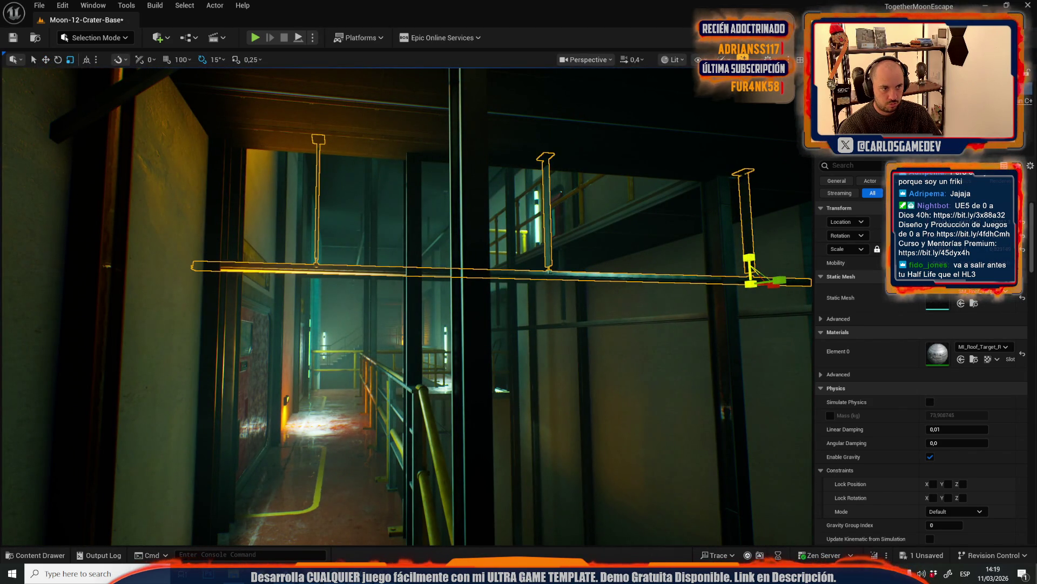
{"action": "scroll", "coordinate": [408, 306], "scroll_direction": "up", "scroll_amount": 1}
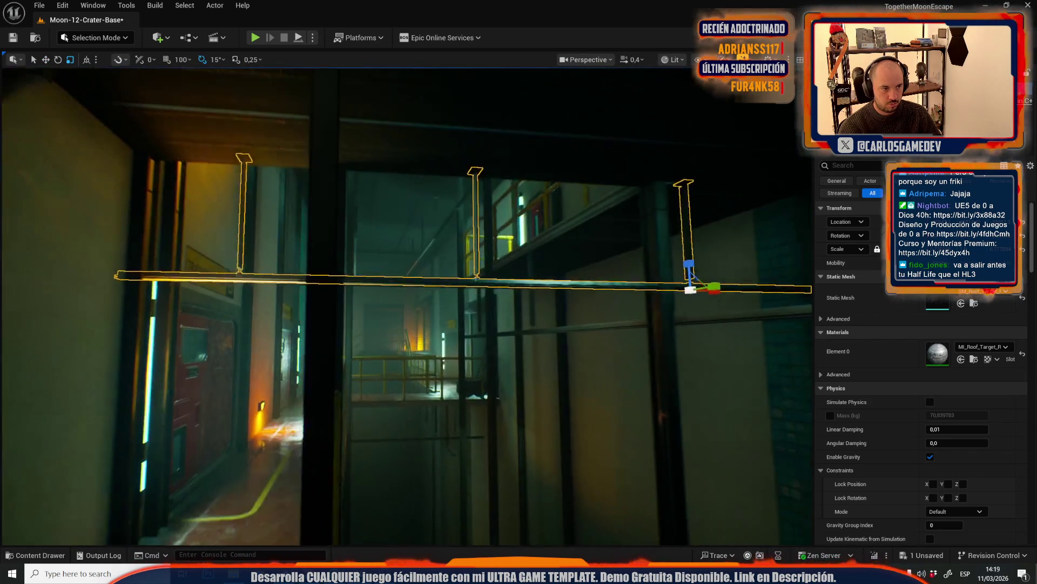
{"action": "scroll", "coordinate": [385, 248], "scroll_direction": "up", "scroll_amount": 2}
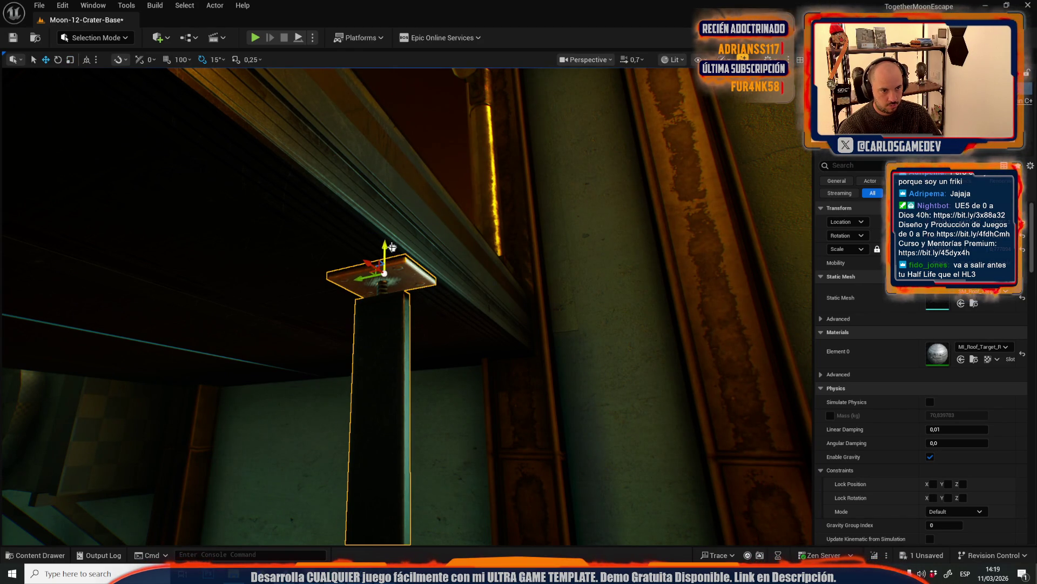
{"action": "key", "text": "w"}
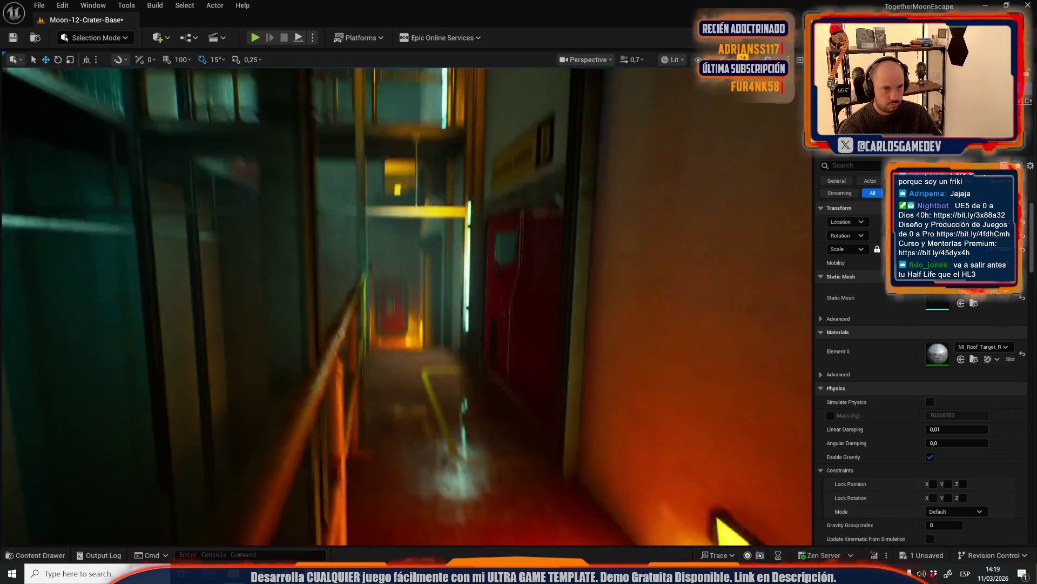
{"action": "key", "text": "w"}
{"action": "key", "text": "w"}
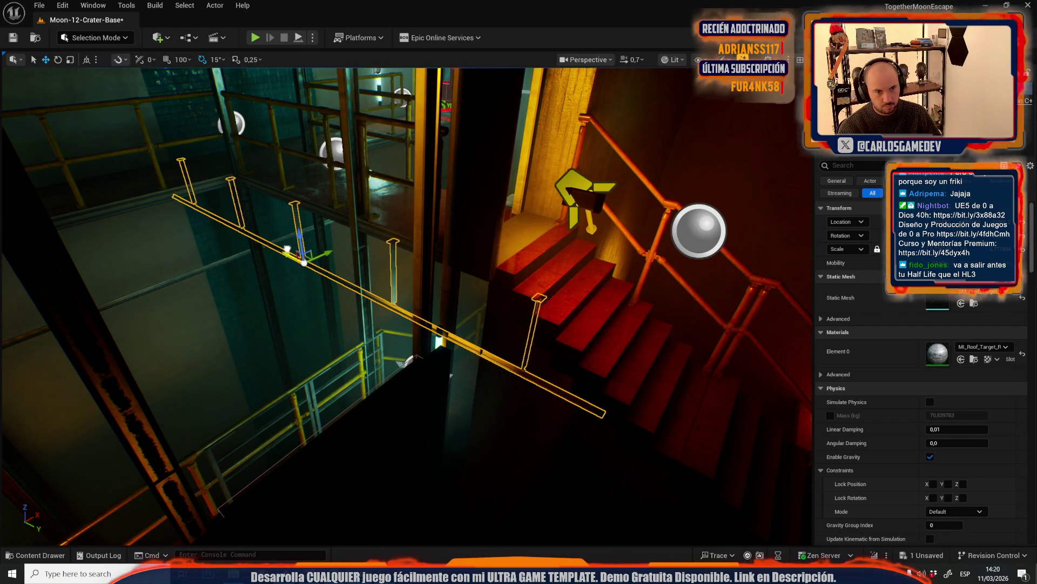
{"action": "key", "text": "w"}
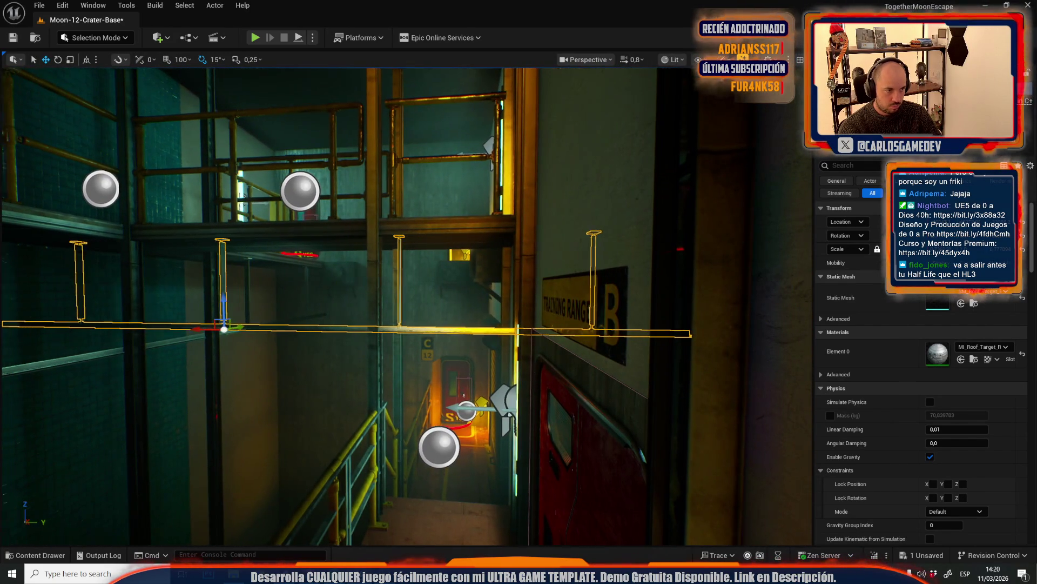
{"action": "key", "text": "w"}
{"action": "key", "text": "w"}
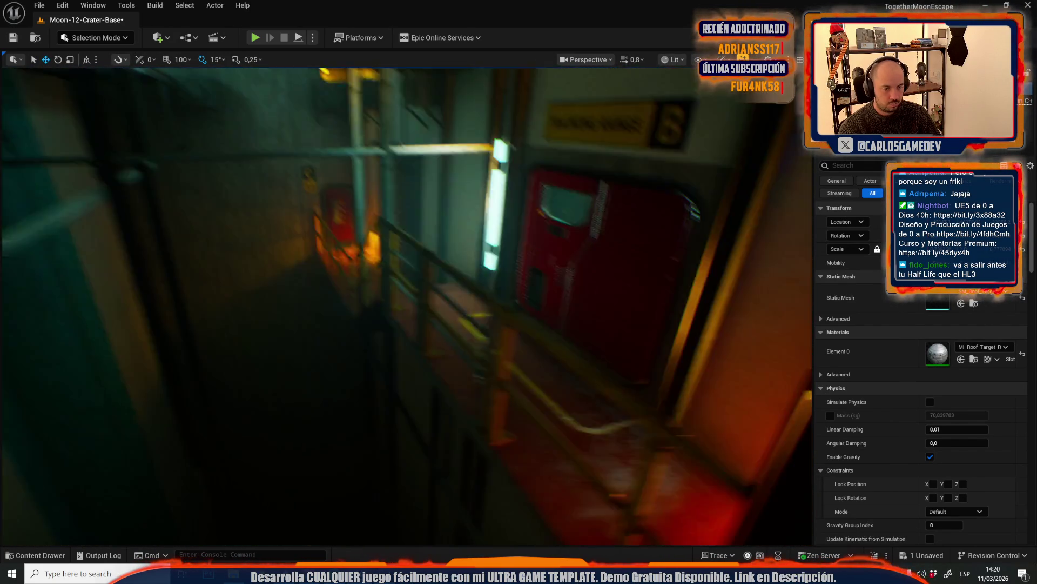
{"action": "key", "text": "s"}
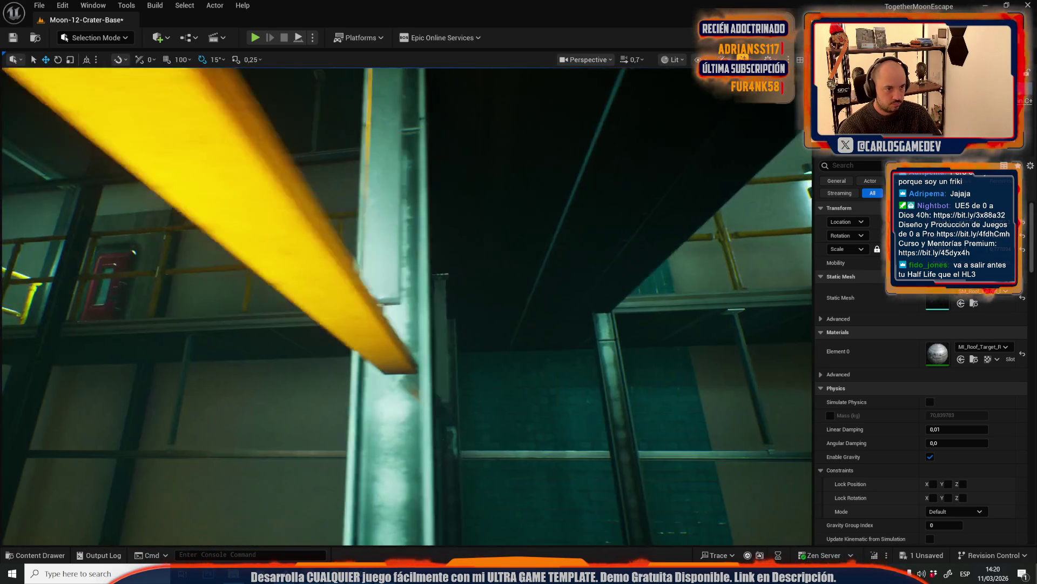
{"action": "scroll", "coordinate": [405, 305], "scroll_direction": "down", "scroll_amount": 1}
{"action": "key", "text": "w"}
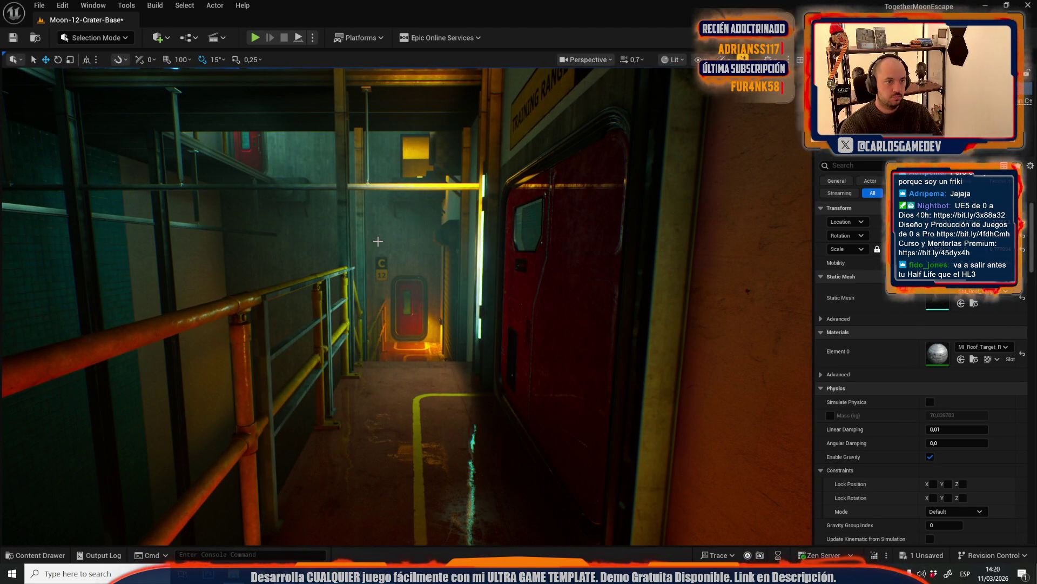
{"action": "key", "text": "alt+p"}
{"action": "key", "text": "w"}
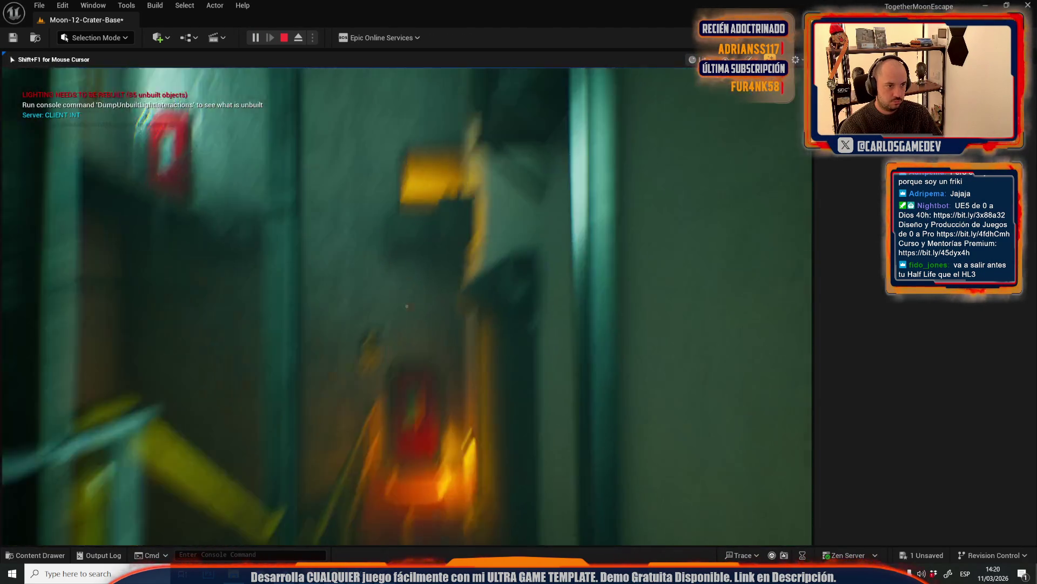
{"action": "key", "text": "Escape"}
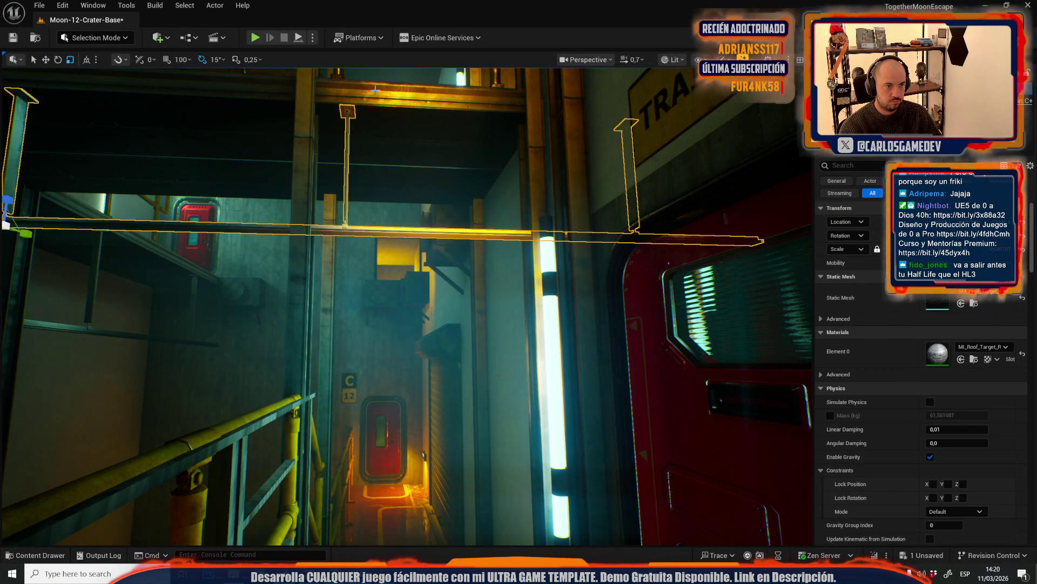
{"action": "key", "text": "w"}
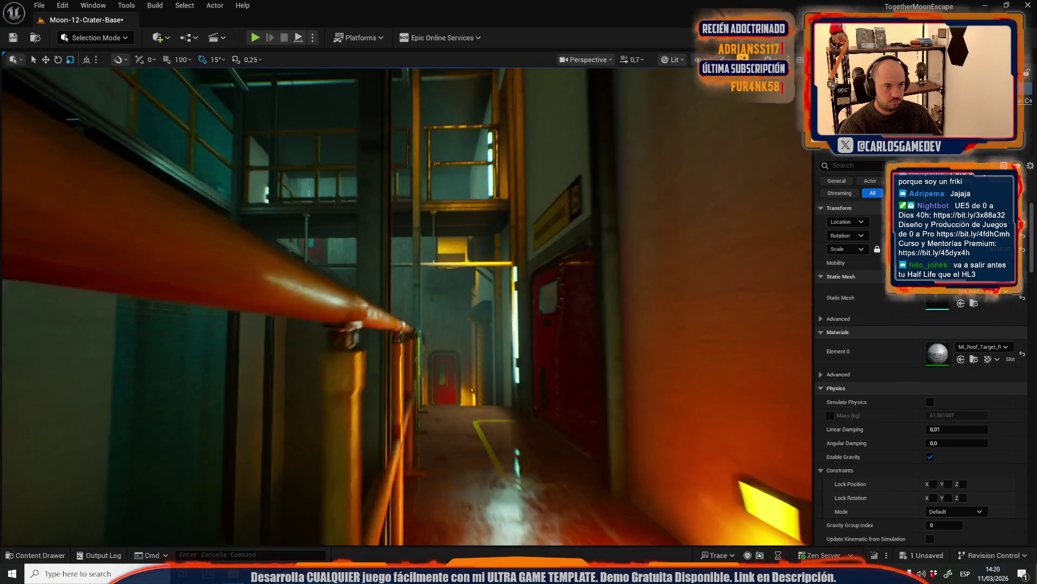
{"action": "scroll", "coordinate": [440, 206], "scroll_direction": "up", "scroll_amount": 1}
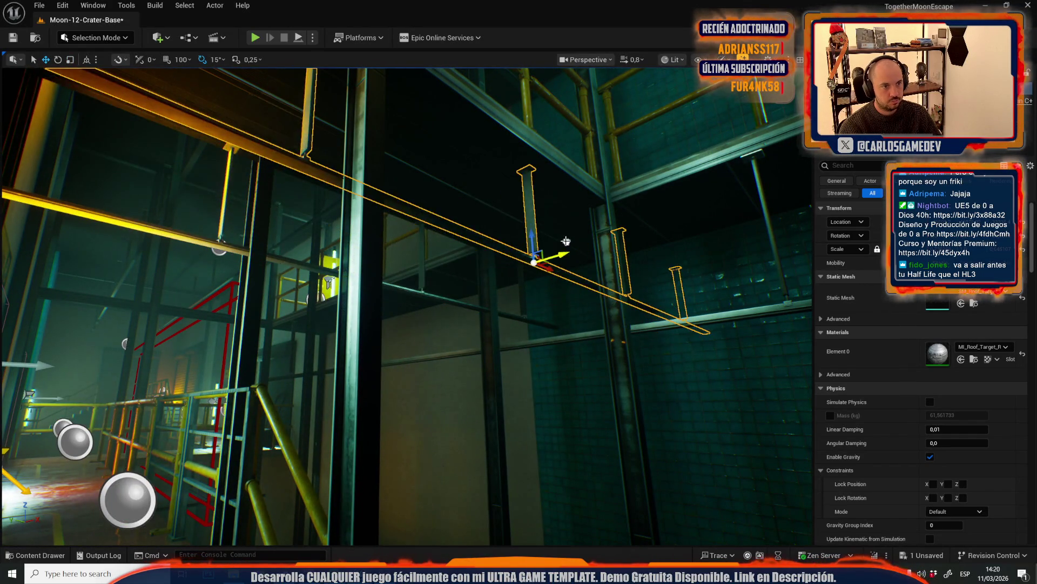
{"action": "key", "text": "w"}
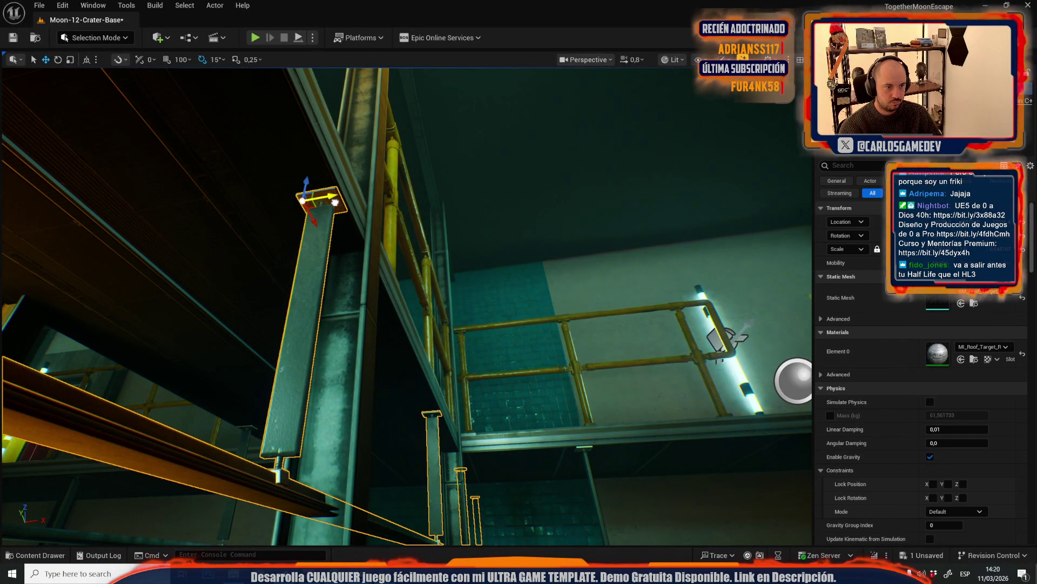
{"action": "key", "text": "w"}
{"action": "key", "text": "w"}
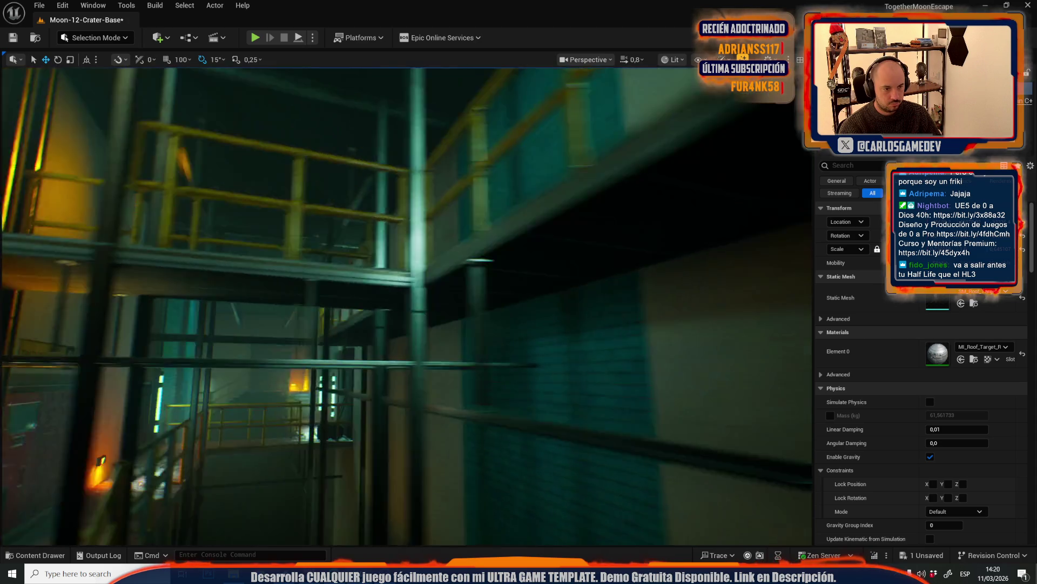
{"action": "key", "text": "w"}
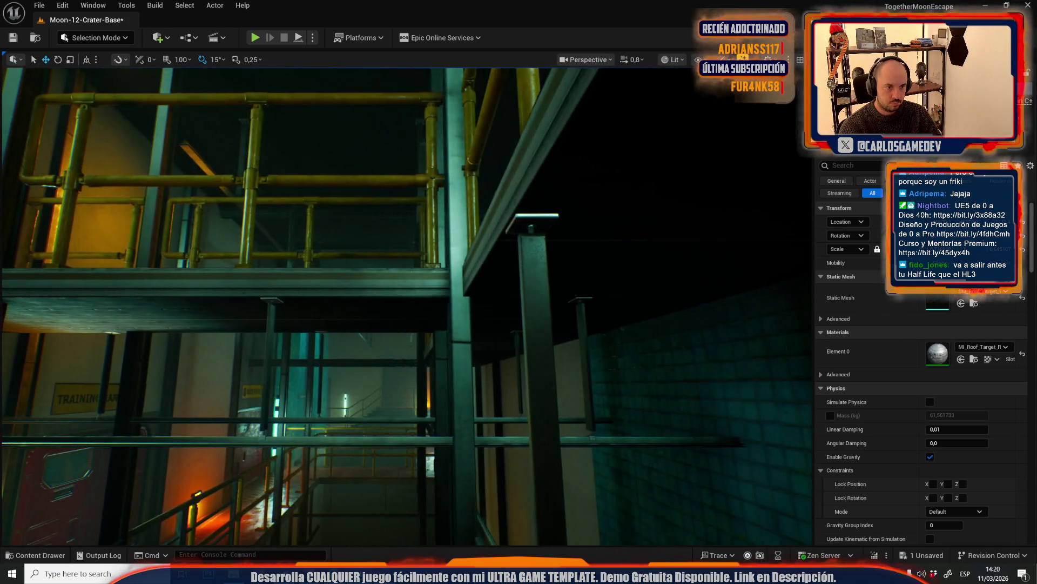
{"action": "key", "text": "w"}
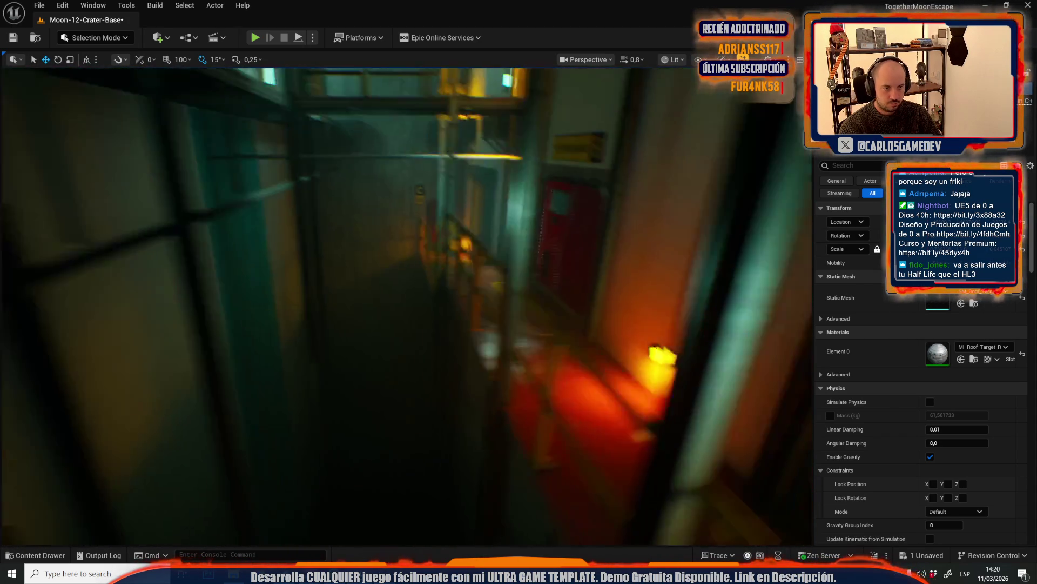
{"action": "key", "text": "w"}
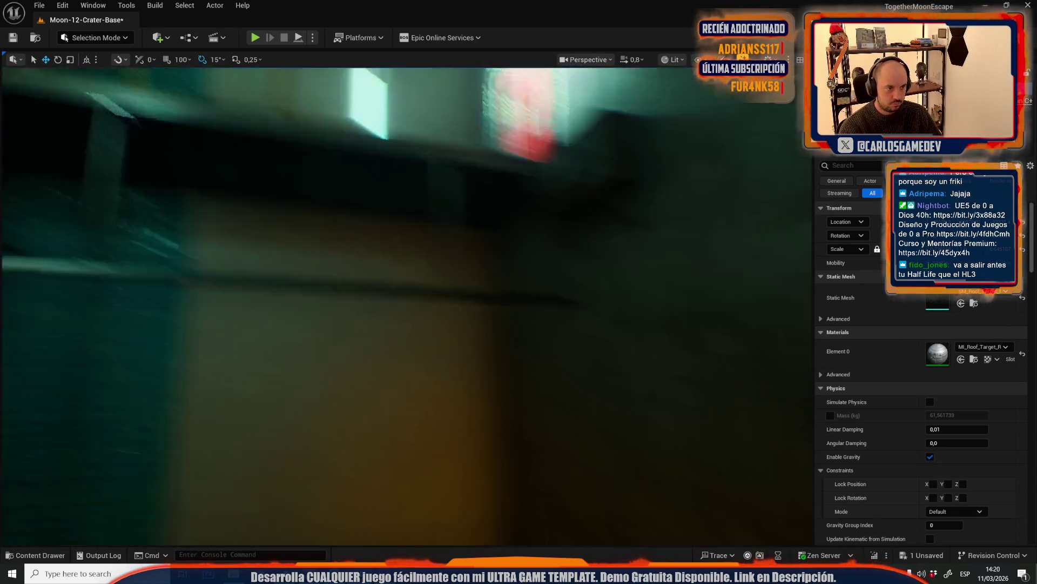
{"action": "key", "text": "w"}
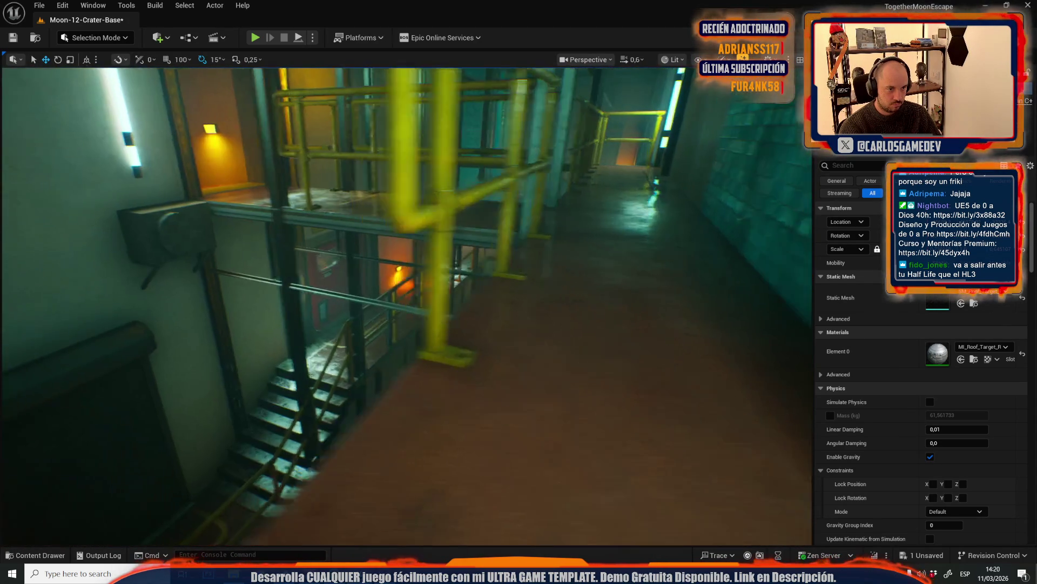
{"action": "scroll", "coordinate": [405, 303], "scroll_direction": "down", "scroll_amount": 1}
{"action": "key", "text": "w"}
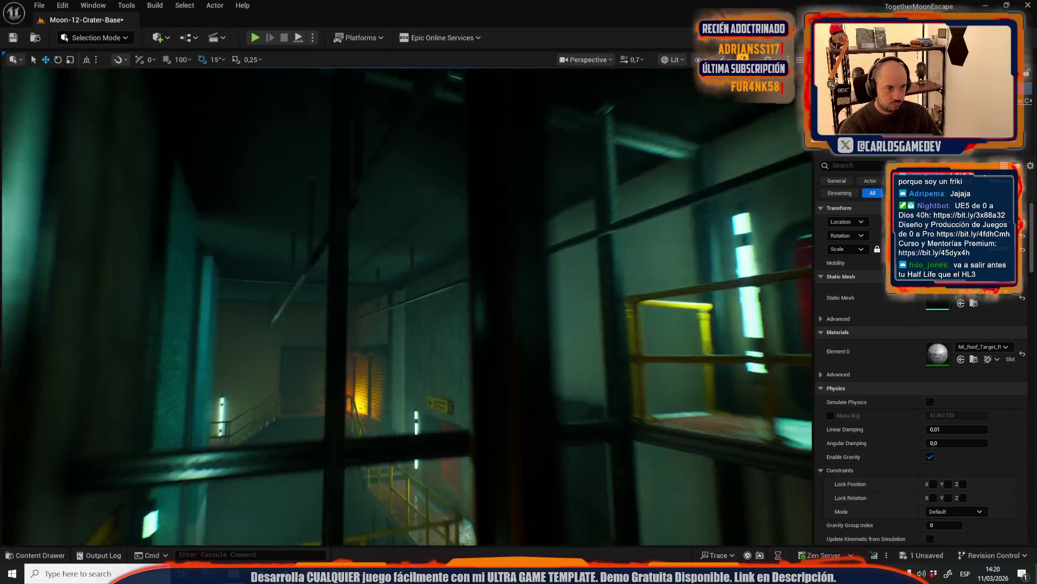
{"action": "scroll", "coordinate": [405, 302], "scroll_direction": "up", "scroll_amount": 2}
{"action": "key", "text": "w"}
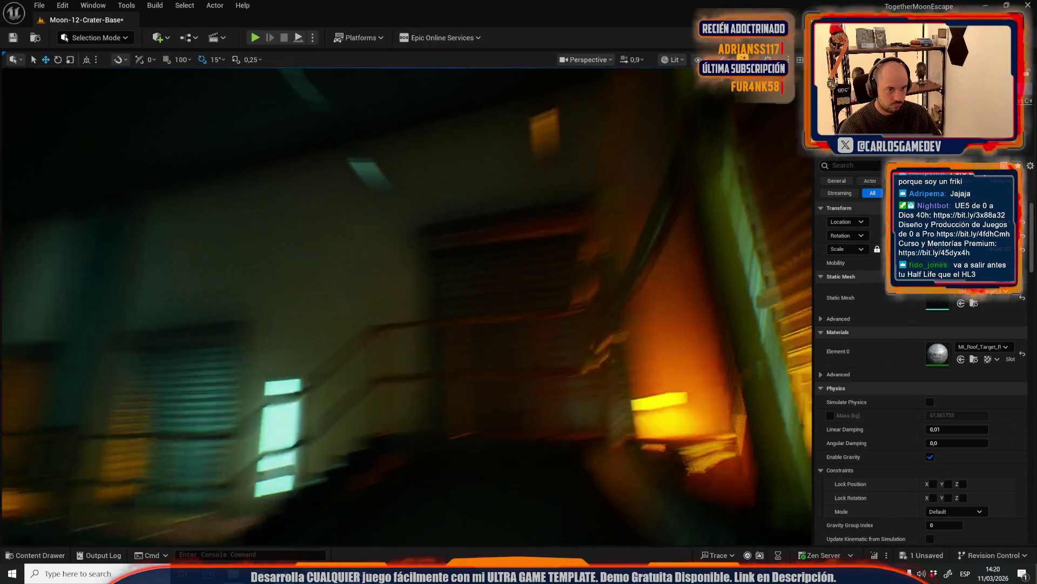
{"action": "key", "text": "w"}
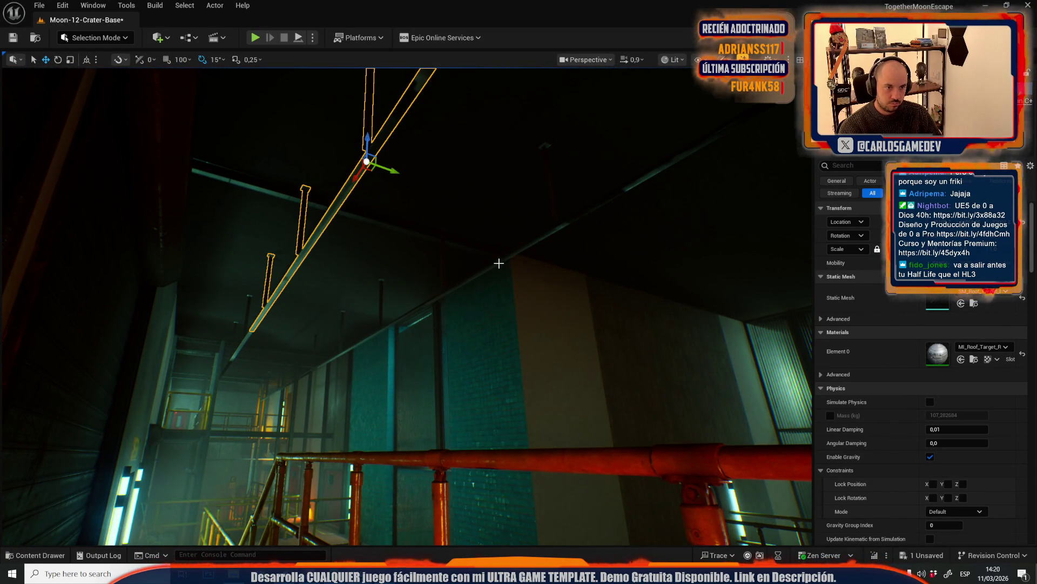
{"action": "key", "text": "w"}
{"action": "key", "text": "e"}
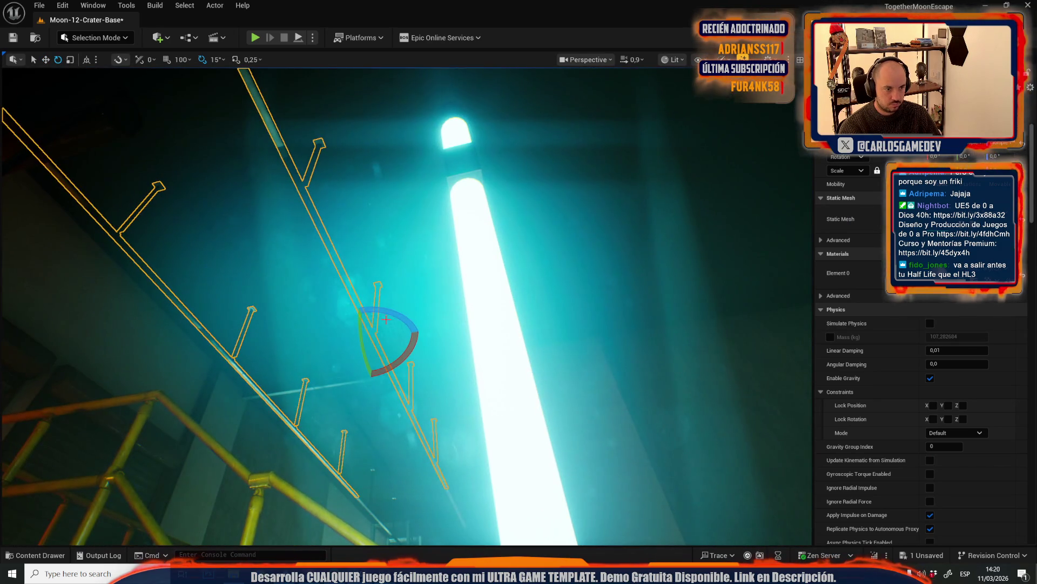
{"action": "key", "text": "w"}
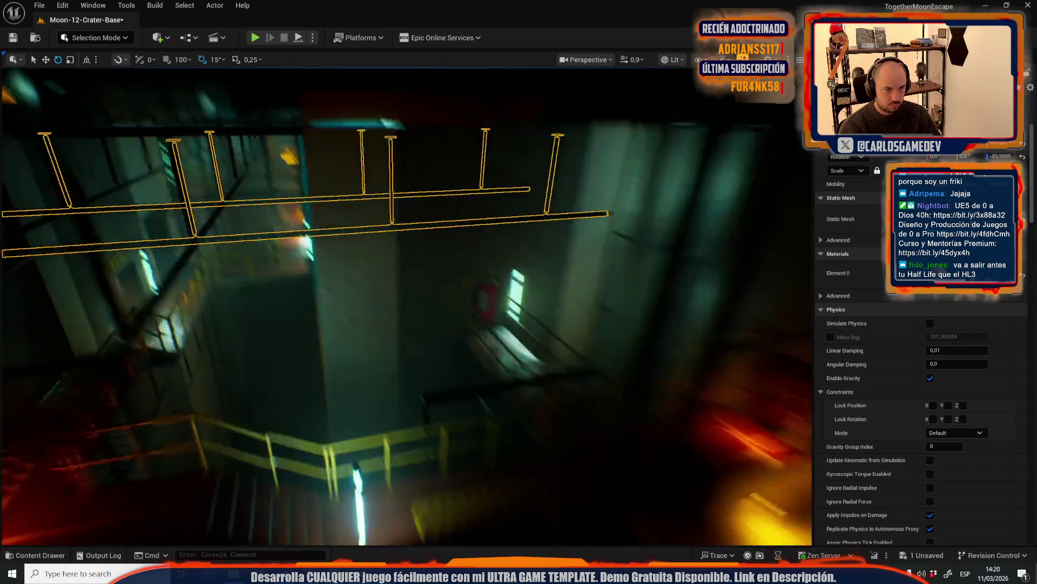
{"action": "key", "text": "w"}
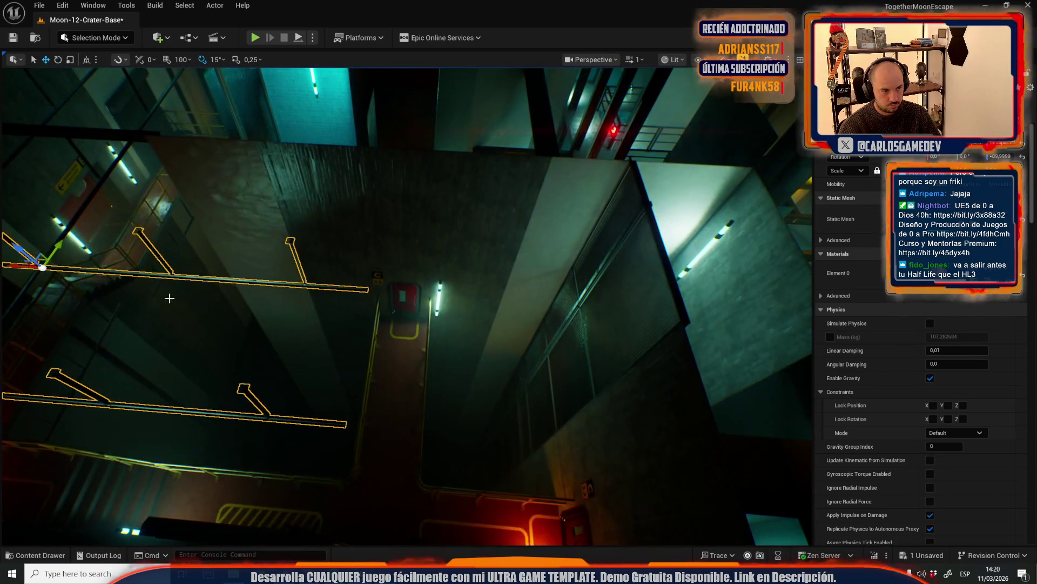
{"action": "key", "text": "w"}
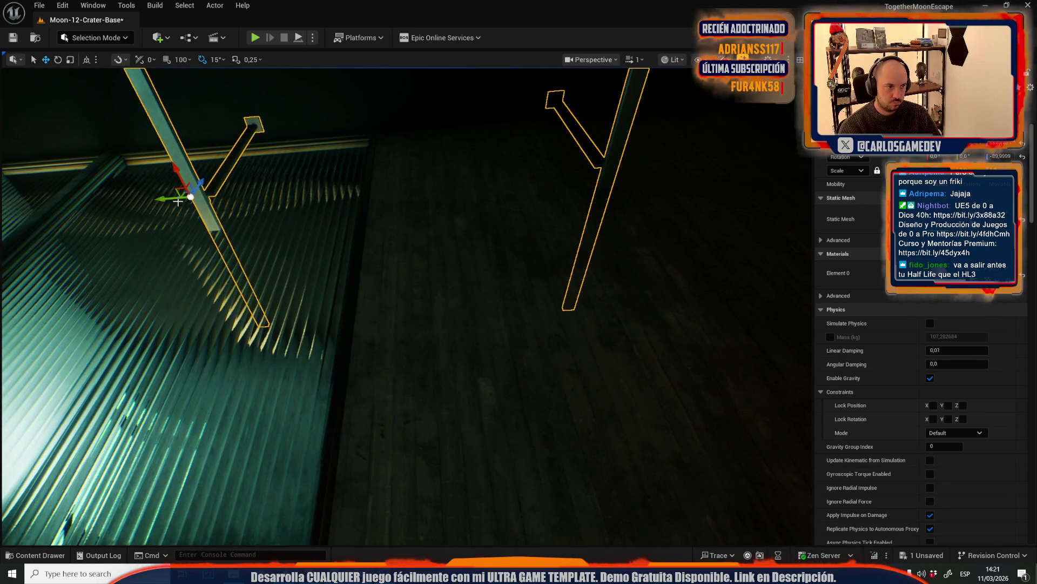
{"action": "key", "text": "w"}
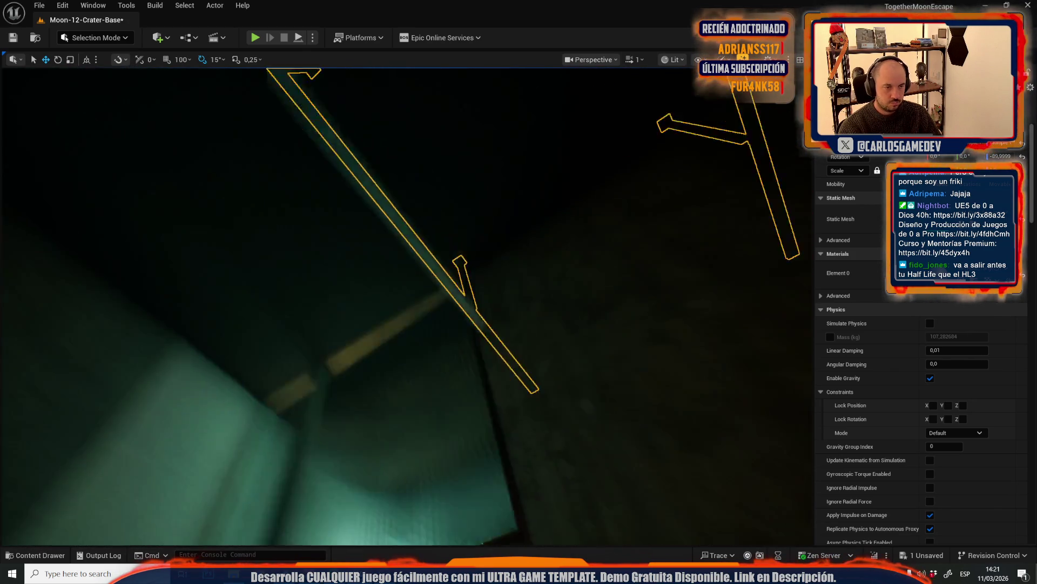
{"action": "key", "text": "w"}
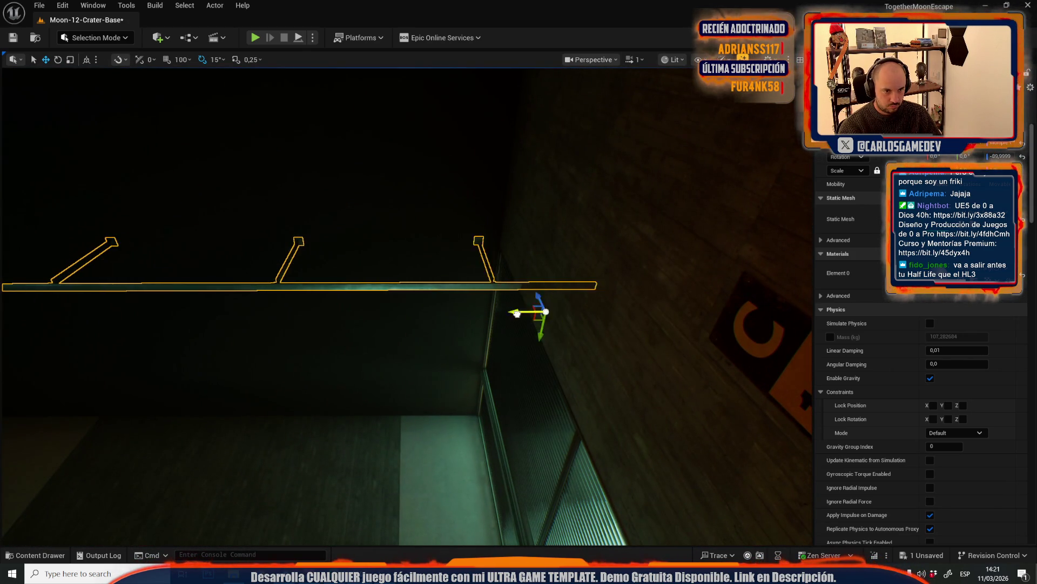
{"action": "scroll", "coordinate": [417, 314], "scroll_direction": "down", "scroll_amount": 1}
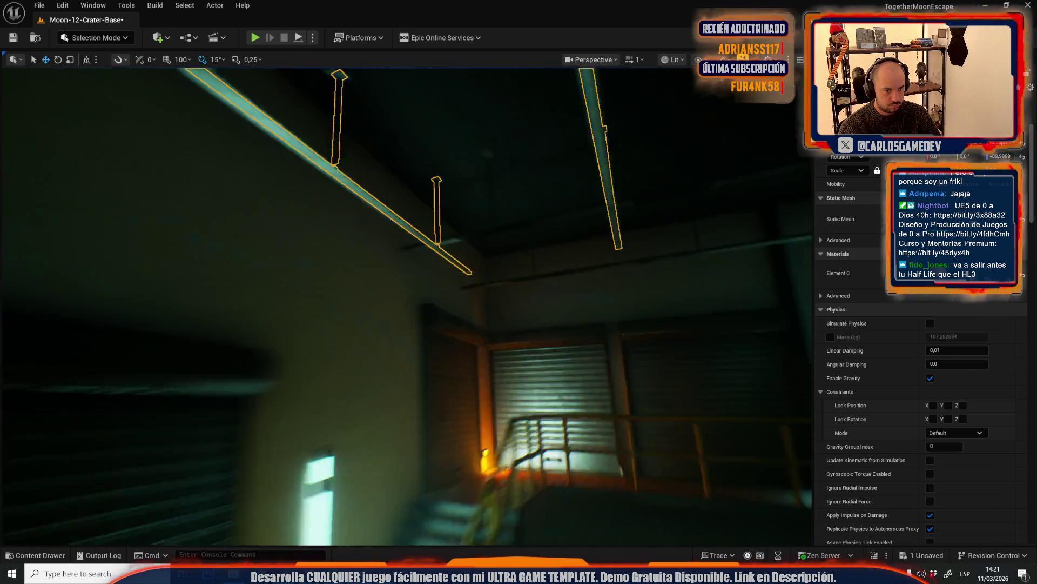
{"action": "key", "text": "w"}
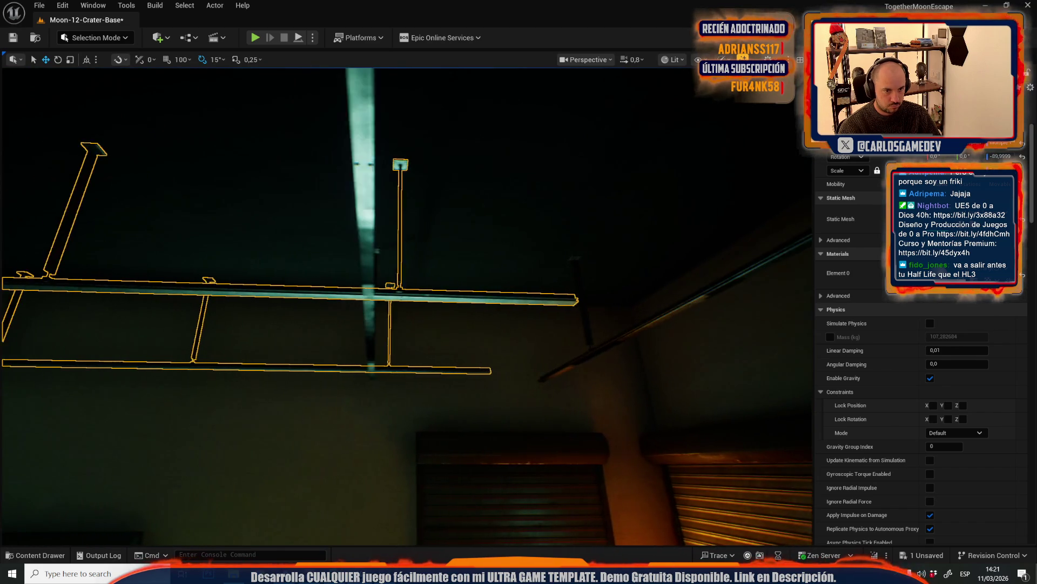
{"action": "scroll", "coordinate": [366, 272], "scroll_direction": "down", "scroll_amount": 1}
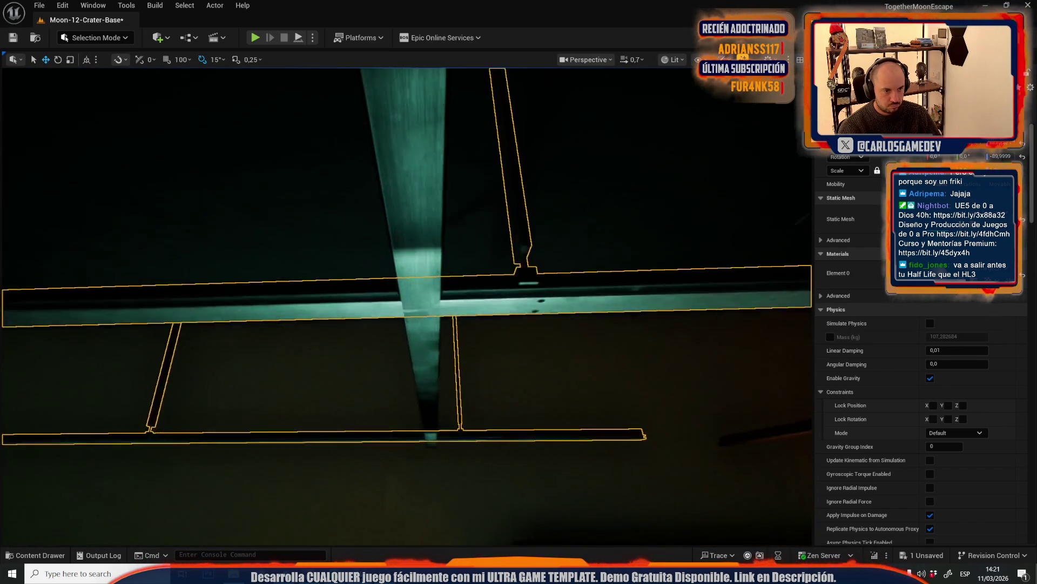
{"action": "key", "text": "w"}
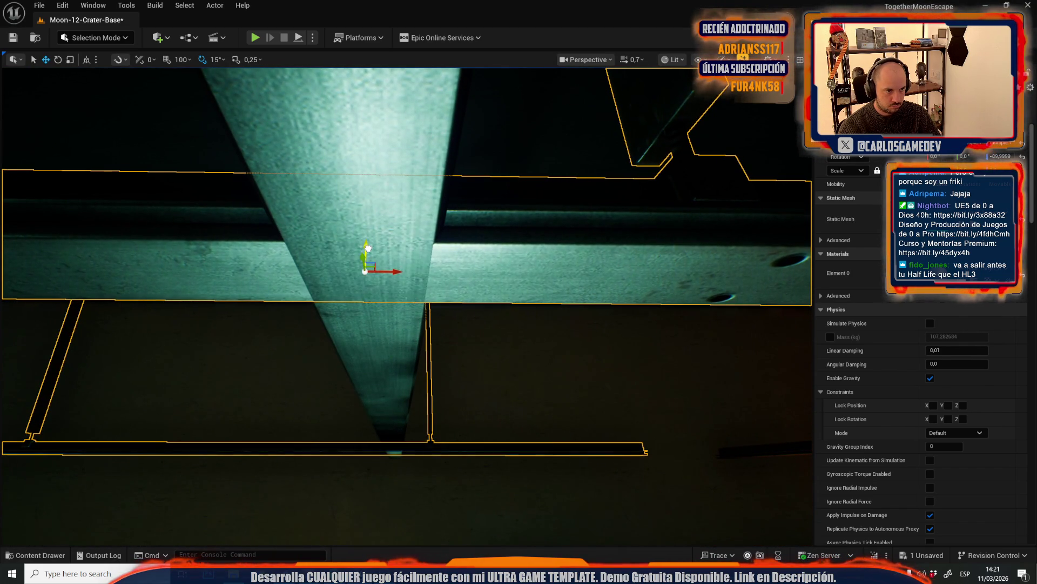
{"action": "scroll", "coordinate": [366, 273], "scroll_direction": "up", "scroll_amount": 3}
{"action": "key", "text": "s"}
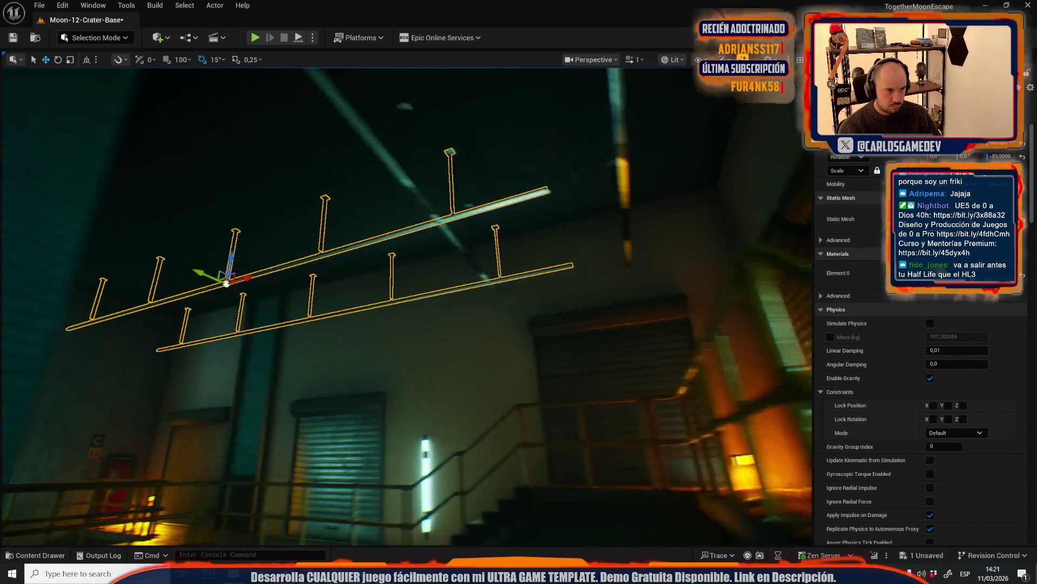
{"action": "left_click_drag", "start_coordinate": [33, 350], "coordinate": [53, 349]}
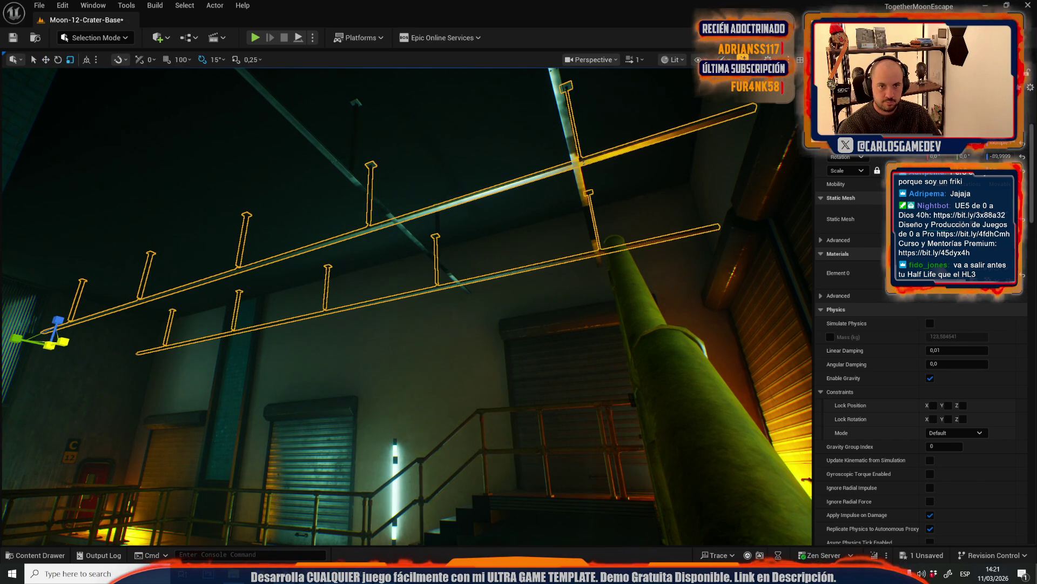
{"action": "key", "text": "w"}
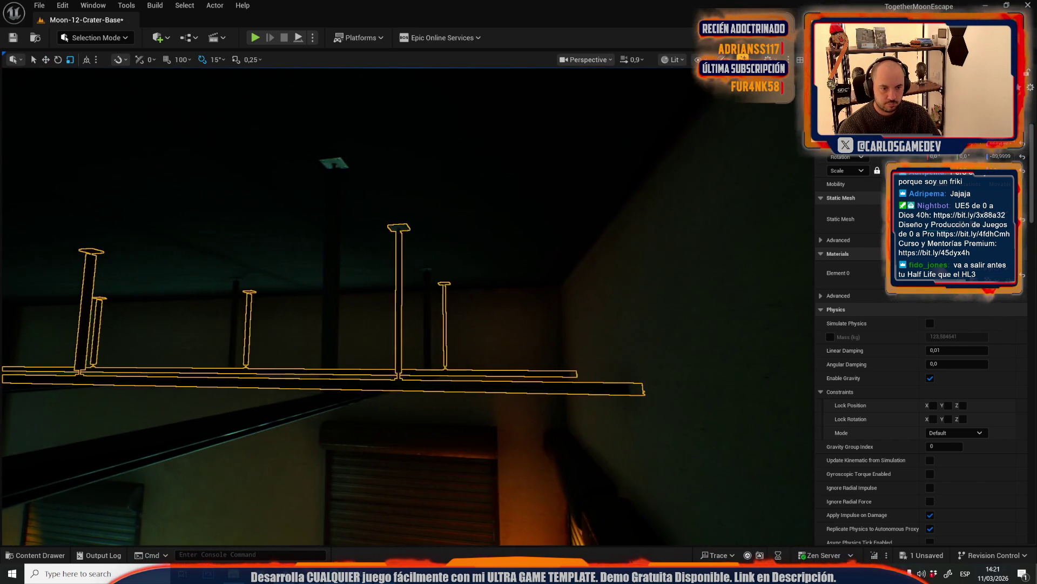
{"action": "mouse_move", "coordinate": [231, 329]}
{"action": "left_mouse_down"}
{"action": "mouse_move", "coordinate": [267, 286]}
{"action": "mouse_move", "coordinate": [398, 304]}
{"action": "left_mouse_up"}
Select the vertical ceiling beam, then open the Content Drawer on the FAB > Megascans folder.
{"action": "left_click", "coordinate": [436, 280]}
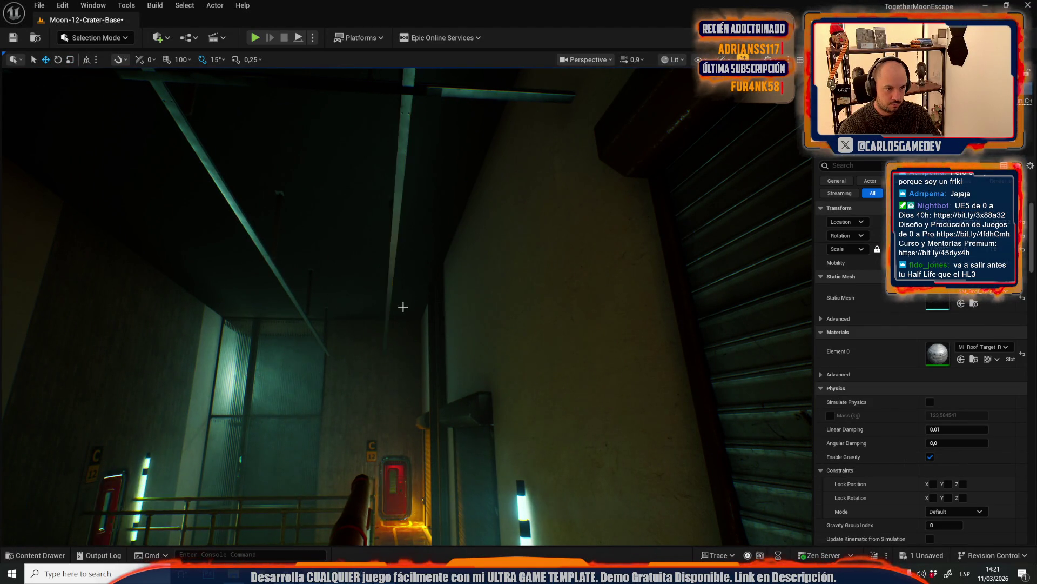
{"action": "mouse_move", "coordinate": [403, 307]}
{"action": "left_mouse_down"}
{"action": "mouse_move", "coordinate": [392, 302]}
{"action": "mouse_move", "coordinate": [654, 251]}
{"action": "mouse_move", "coordinate": [303, 213]}
{"action": "mouse_move", "coordinate": [341, 301]}
{"action": "mouse_move", "coordinate": [317, 328]}
{"action": "left_mouse_up"}
{"action": "mouse_move", "coordinate": [318, 377]}
{"action": "left_mouse_down"}
{"action": "mouse_move", "coordinate": [354, 297]}
{"action": "mouse_move", "coordinate": [337, 296]}
{"action": "mouse_move", "coordinate": [340, 329]}
{"action": "mouse_move", "coordinate": [324, 321]}
{"action": "mouse_move", "coordinate": [335, 319]}
{"action": "mouse_move", "coordinate": [327, 303]}
{"action": "mouse_move", "coordinate": [362, 336]}
{"action": "left_mouse_up"}
{"action": "scroll", "coordinate": [345, 324], "scroll_direction": "up", "scroll_amount": 2}
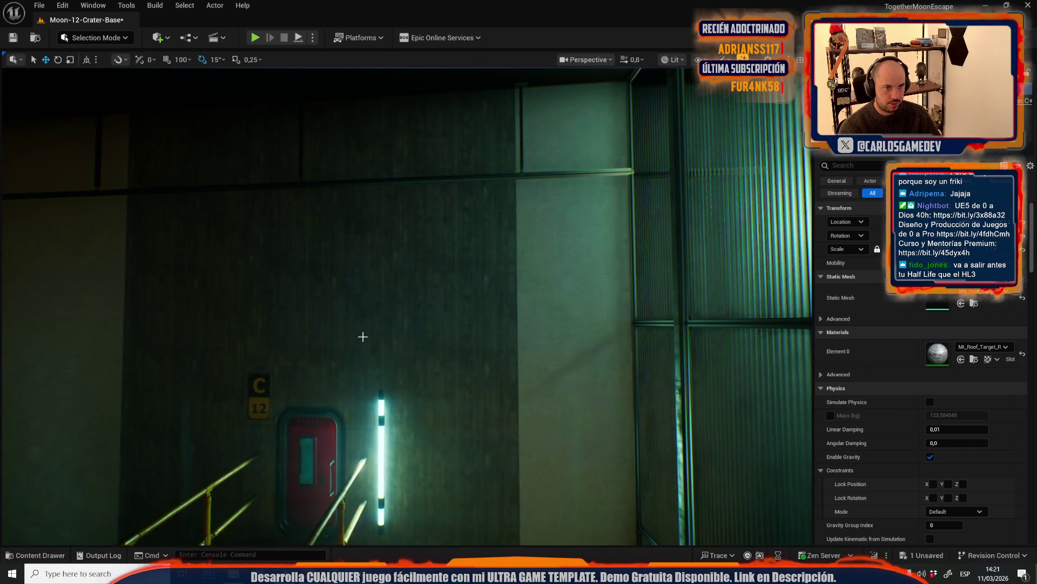
{"action": "key", "text": "ctrl+space"}
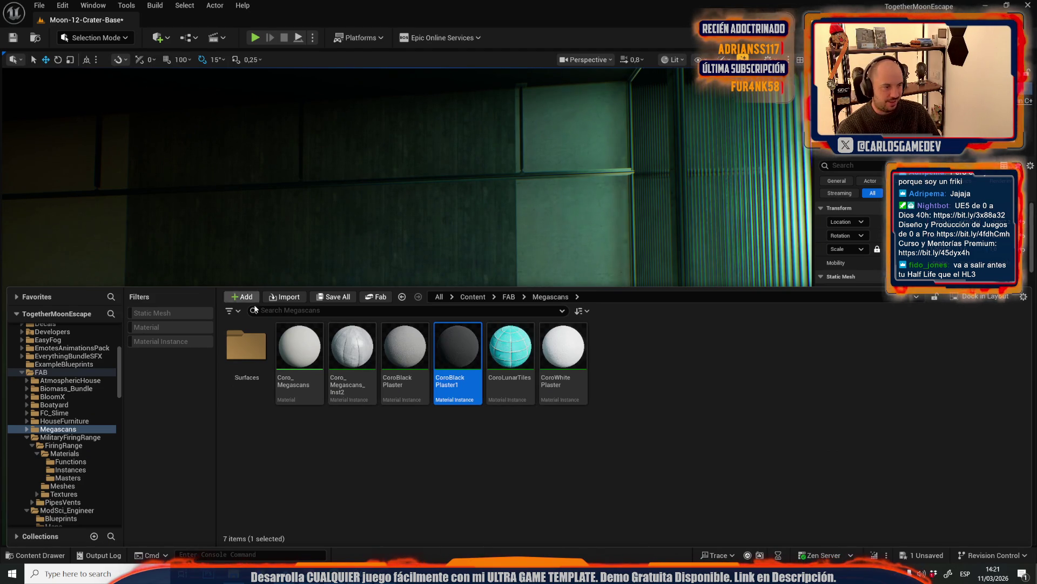
Save the Moon-12-Crater-Base map through Save All and Save Selected.
{"action": "left_click", "coordinate": [333, 297]}
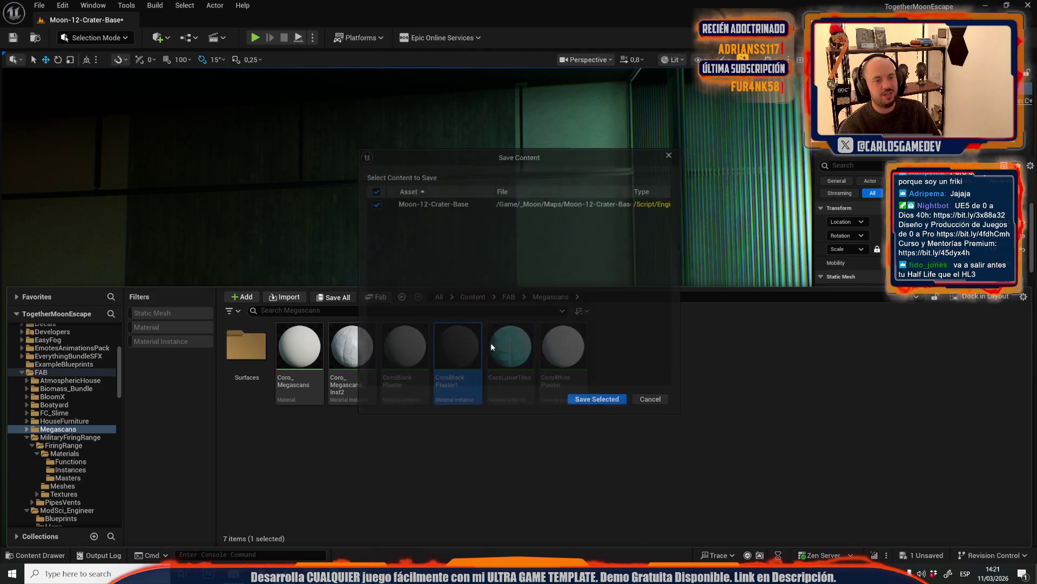
{"action": "left_click", "coordinate": [576, 395]}
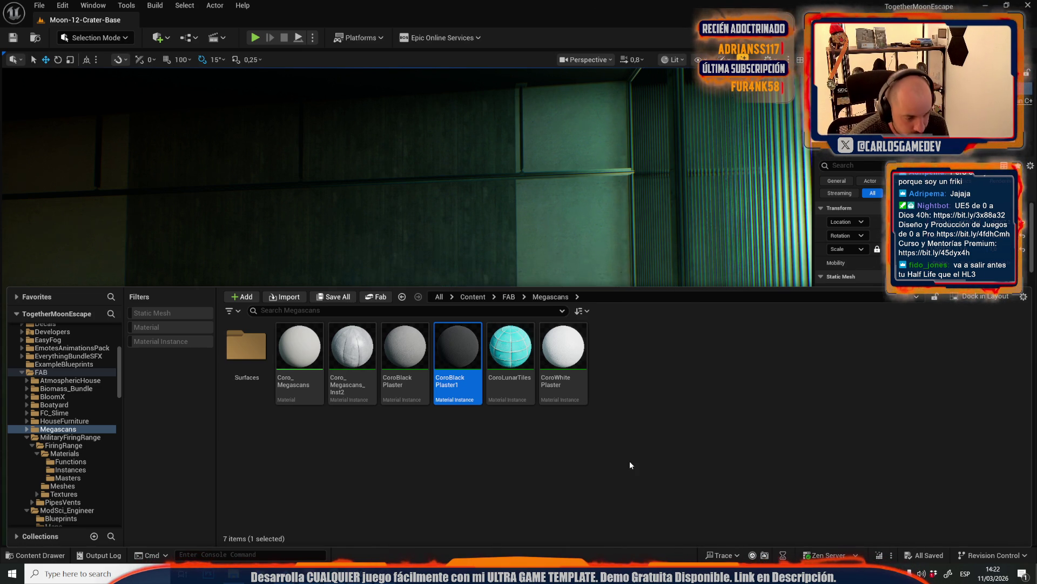
{"action": "right_click", "coordinate": [540, 216]}
Fly down the stairs and corridor past the red door, then back to a high stair view.
{"action": "key", "text": "w"}
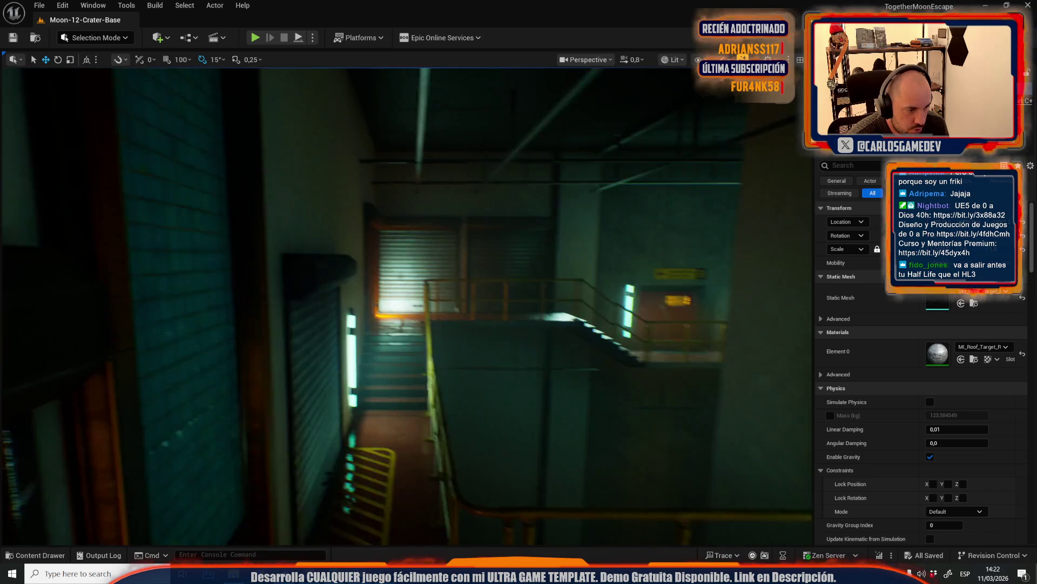
{"action": "key", "text": "w"}
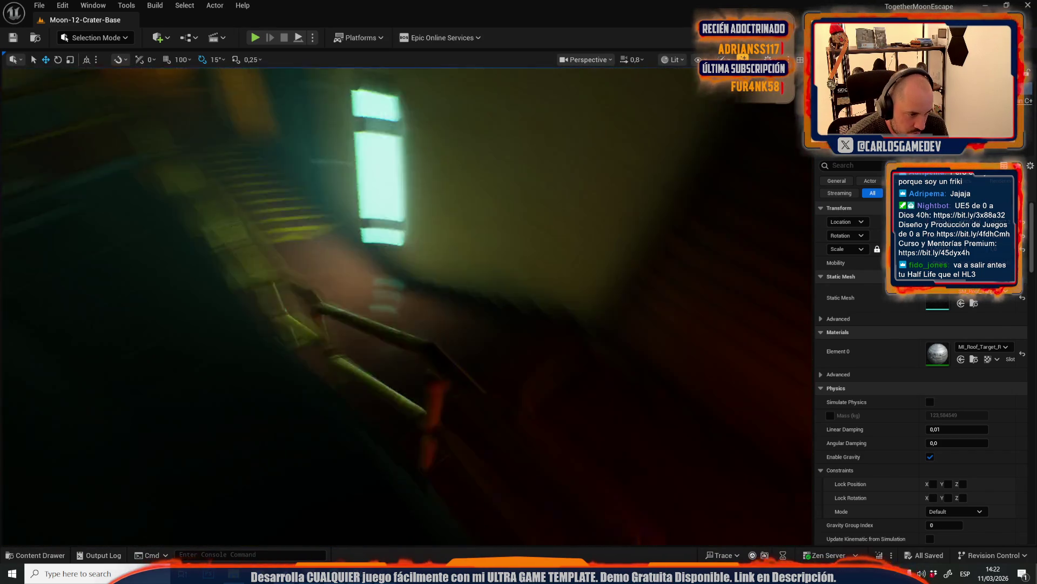
{"action": "key", "text": "w"}
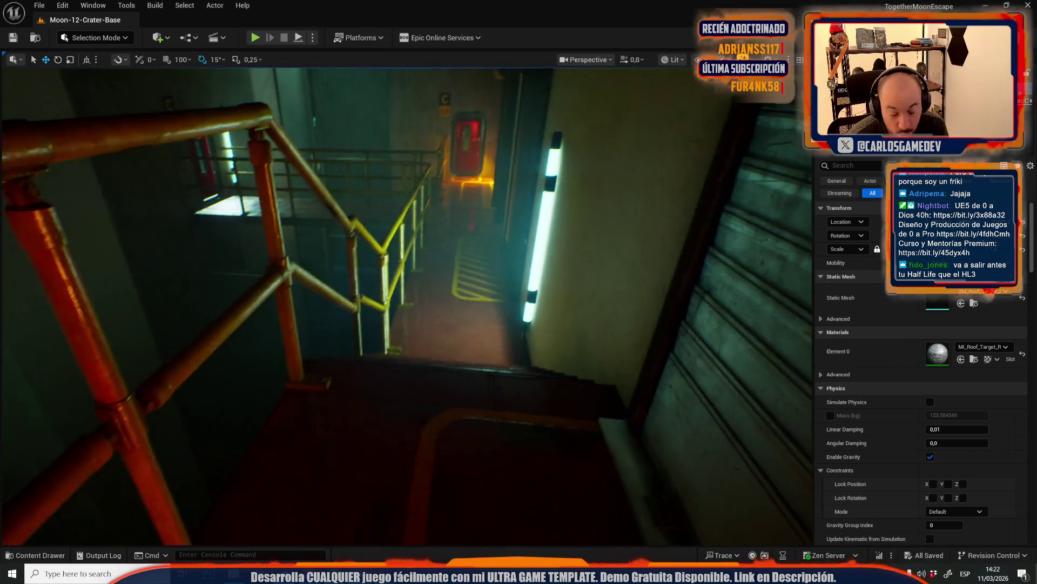
{"action": "key", "text": "w"}
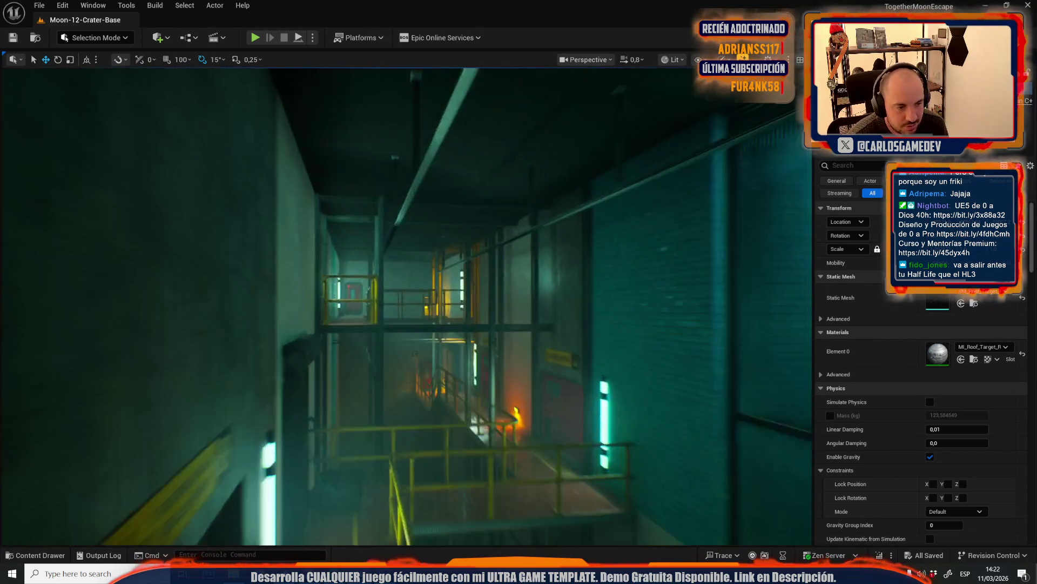
{"action": "key", "text": "w"}
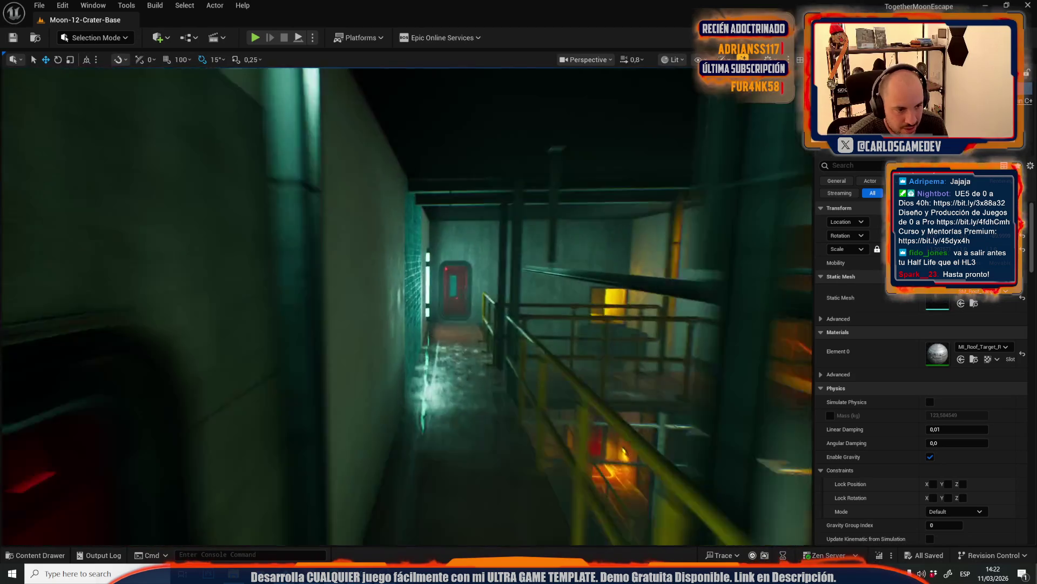
{"action": "key", "text": "w"}
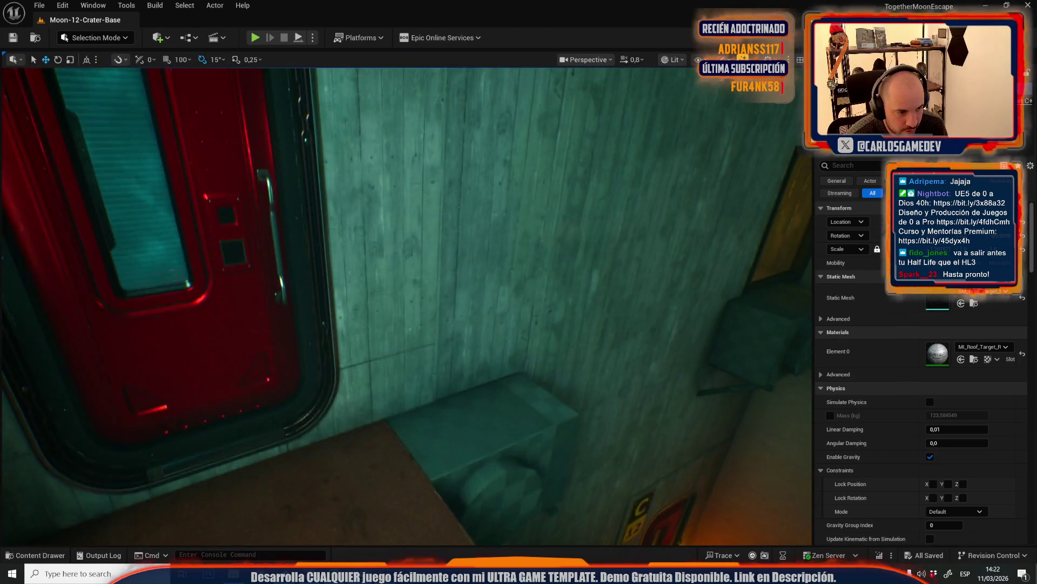
{"action": "key", "text": "w"}
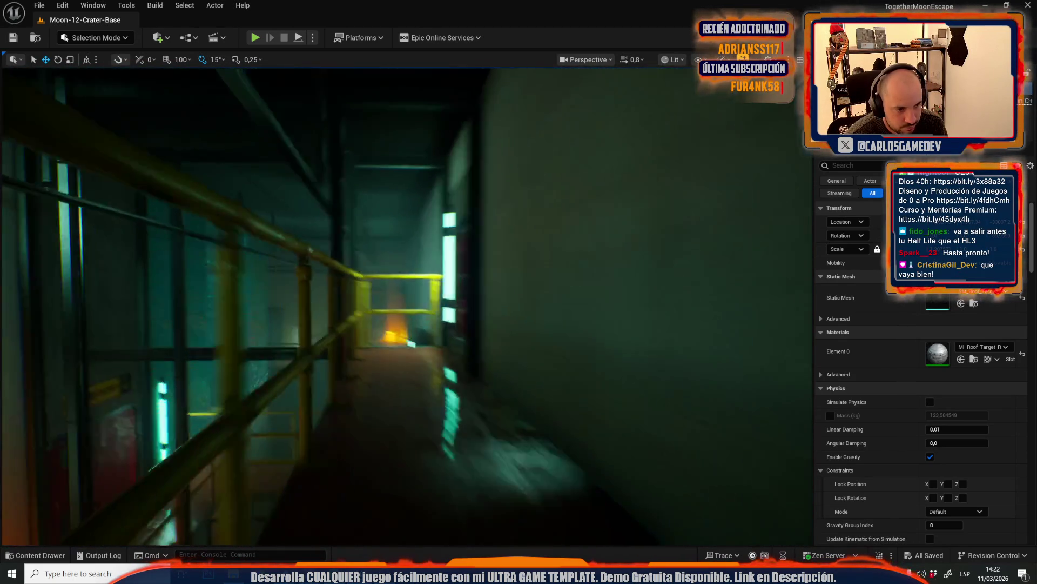
{"action": "key", "text": "w"}
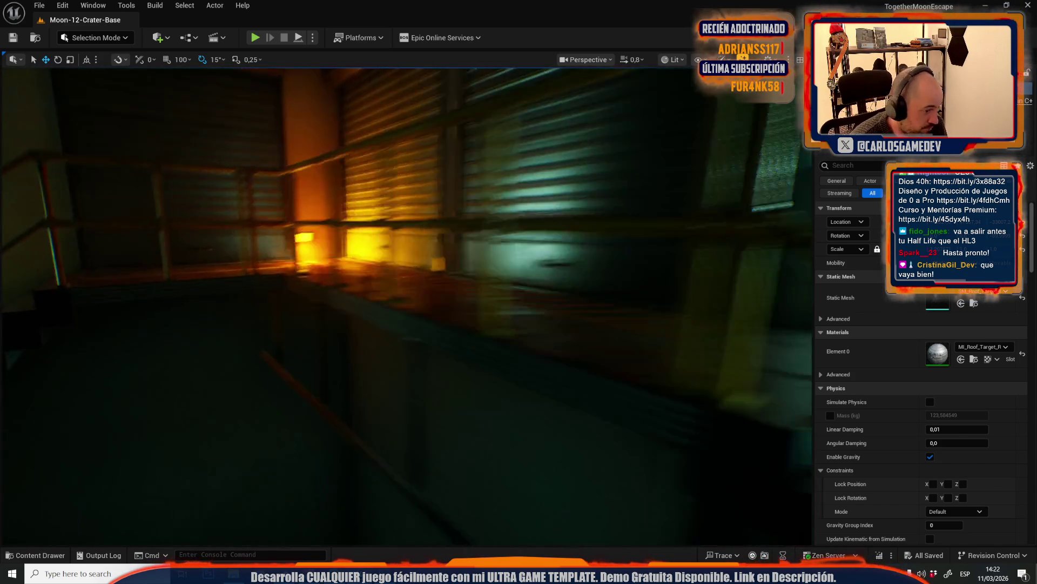
{"action": "key", "text": "s"}
Select the reflection capture beside the orange light near the stairs.
{"action": "scroll", "coordinate": [406, 307], "scroll_direction": "up", "scroll_amount": 2}
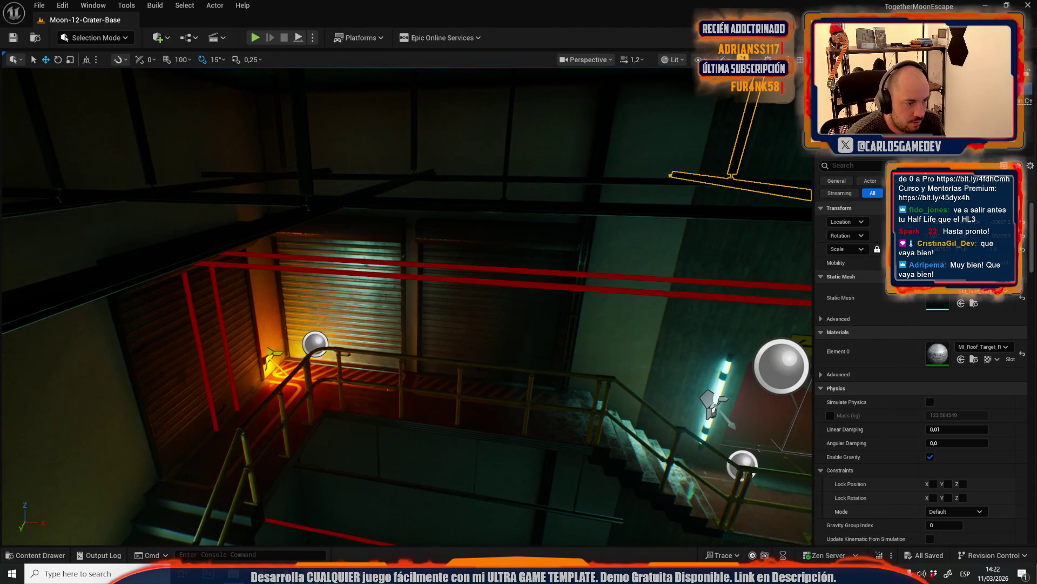
{"action": "left_click", "coordinate": [315, 343]}
{"action": "scroll", "coordinate": [406, 306], "scroll_direction": "down", "scroll_amount": 3}
{"action": "scroll", "coordinate": [407, 306], "scroll_direction": "up", "scroll_amount": 5}
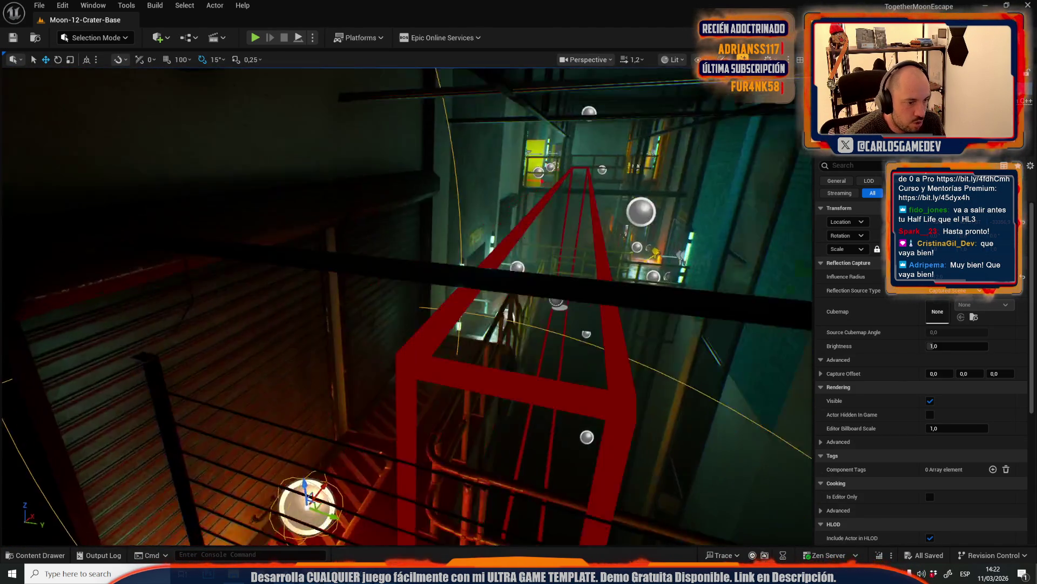
{"action": "scroll", "coordinate": [317, 298], "scroll_direction": "down", "scroll_amount": 3}
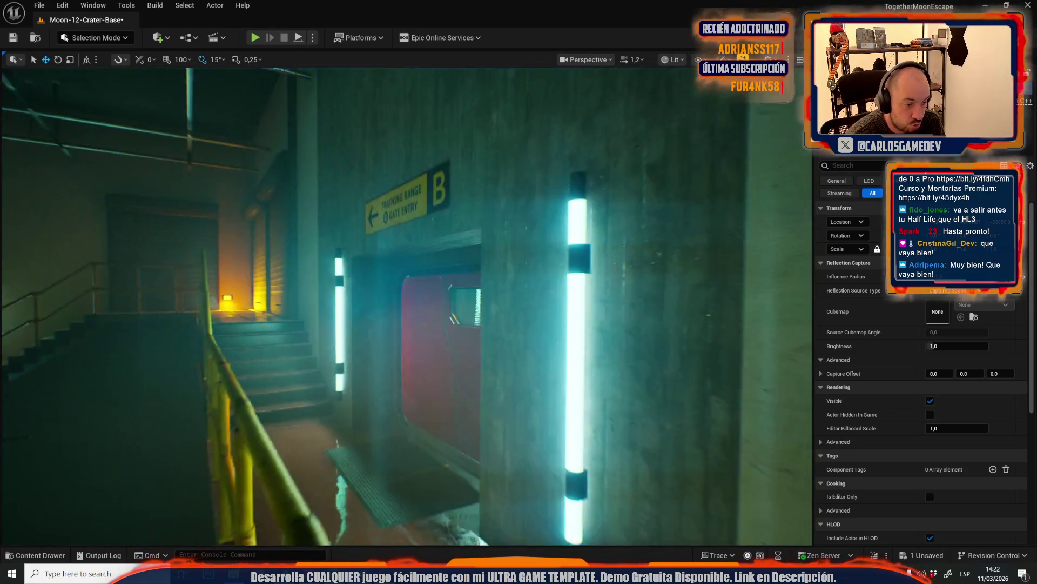
{"action": "scroll", "coordinate": [317, 299], "scroll_direction": "up", "scroll_amount": 4}
Switch the editor to Scriptable Tools mode and start the Edge Decal Tool.
{"action": "left_click", "coordinate": [106, 39]}
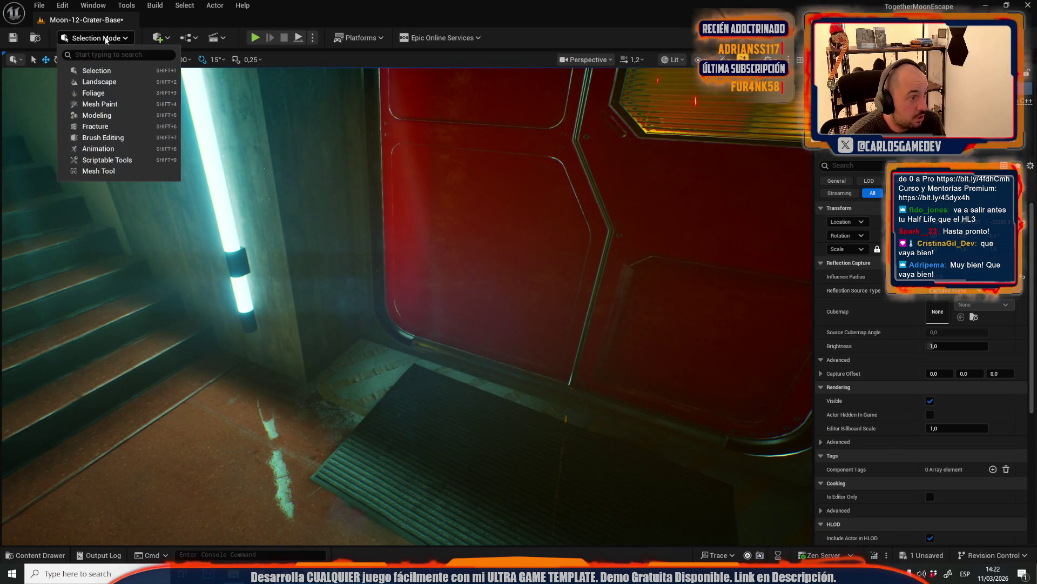
{"action": "left_click", "coordinate": [124, 161]}
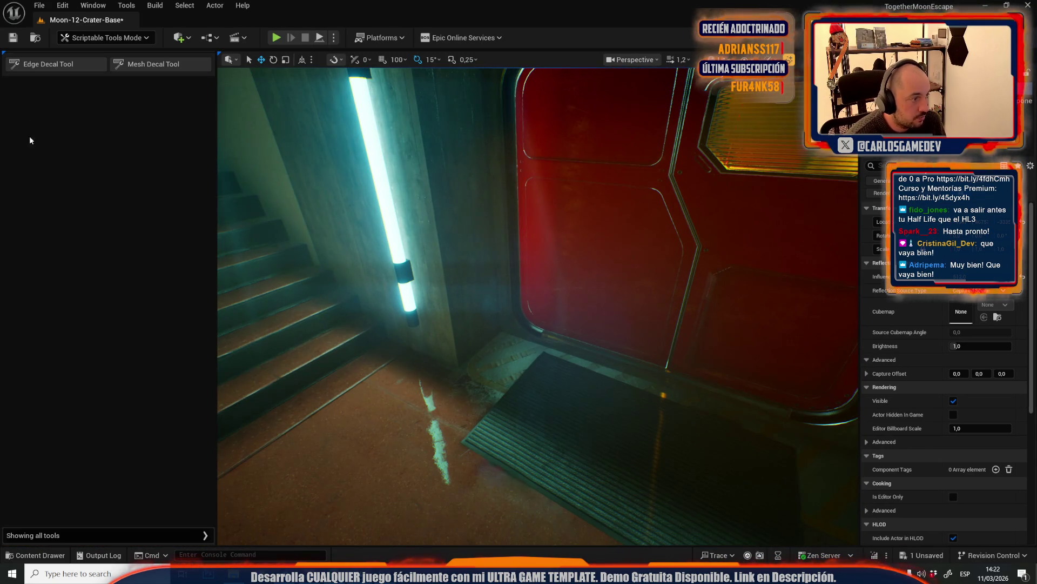
{"action": "left_click", "coordinate": [62, 66]}
Place the edge decal along the wall corner edge by the red door and accept it.
{"action": "scroll", "coordinate": [500, 369], "scroll_direction": "up", "scroll_amount": 5}
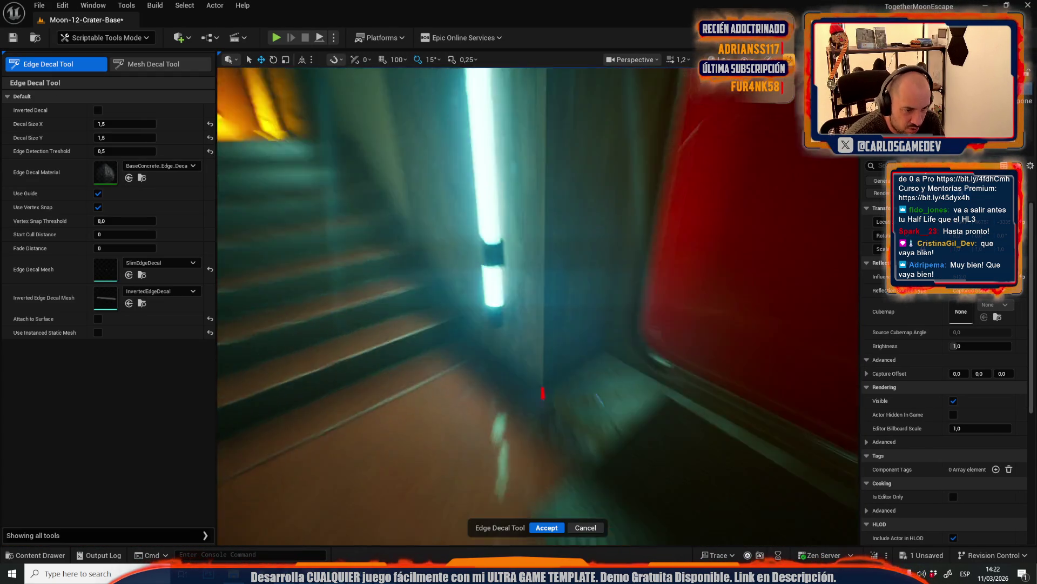
{"action": "left_click", "coordinate": [513, 373]}
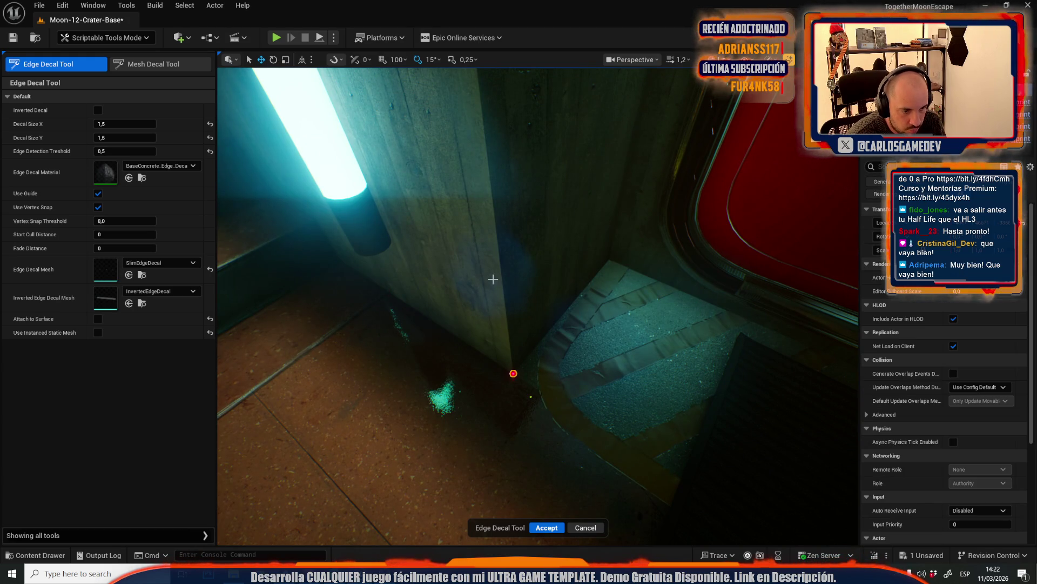
{"action": "mouse_move", "coordinate": [493, 278]}
{"action": "left_mouse_down"}
{"action": "mouse_move", "coordinate": [502, 246]}
{"action": "mouse_move", "coordinate": [575, 279]}
{"action": "left_mouse_up"}
{"action": "left_click", "coordinate": [533, 268]}
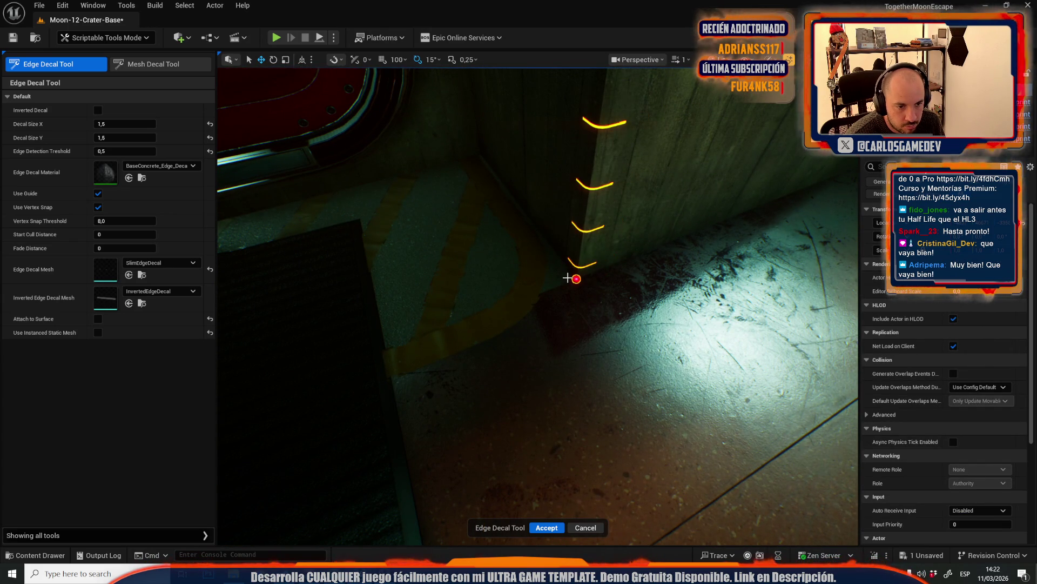
{"action": "left_click", "coordinate": [559, 455]}
Commit the edge decals, then fly over the stairwell landing, selecting a floor step.
{"action": "left_click", "coordinate": [547, 526]}
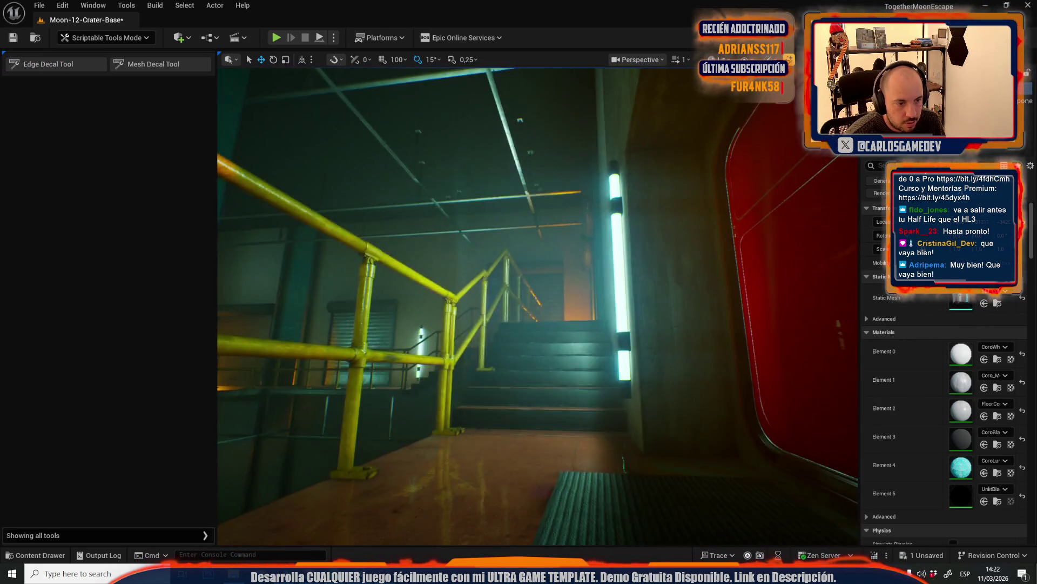
{"action": "left_click_drag", "start_coordinate": [539, 306], "coordinate": [602, 295]}
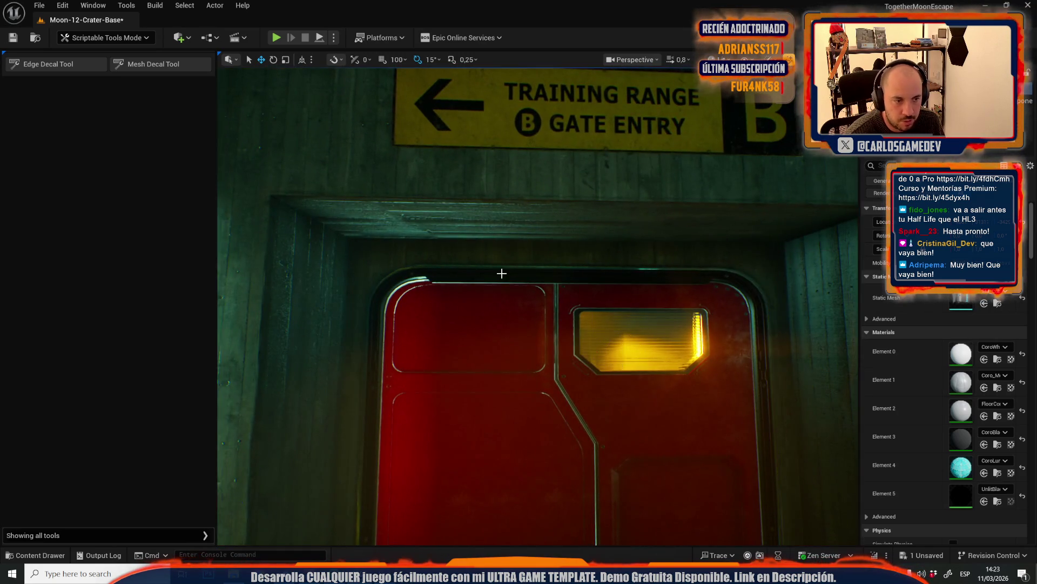
{"action": "left_click_drag", "start_coordinate": [502, 273], "coordinate": [495, 286]}
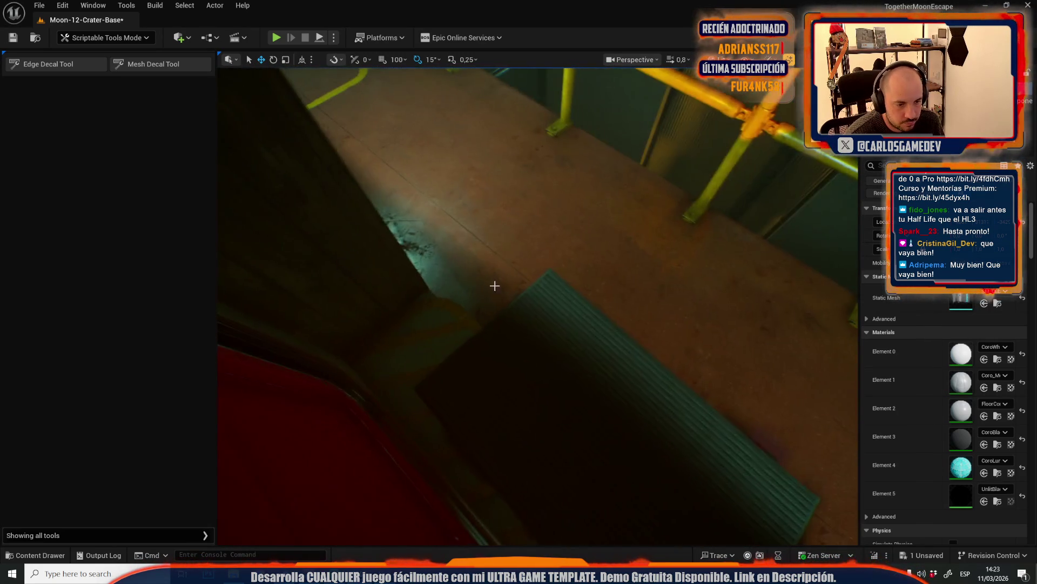
{"action": "left_click", "coordinate": [551, 318]}
{"action": "mouse_move", "coordinate": [563, 328]}
{"action": "left_mouse_down"}
{"action": "mouse_move", "coordinate": [548, 313]}
{"action": "mouse_move", "coordinate": [557, 340]}
{"action": "left_mouse_up"}
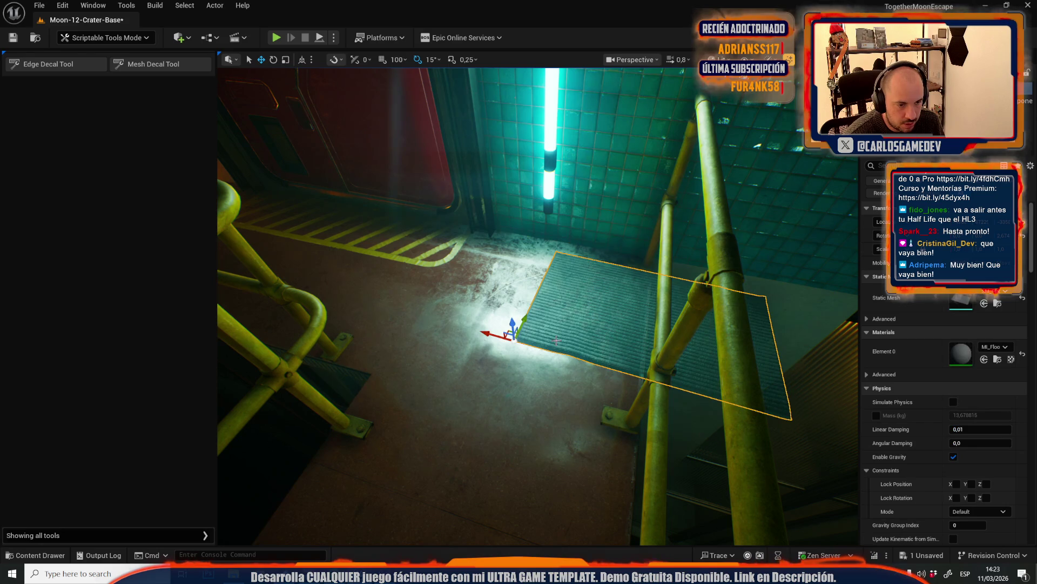